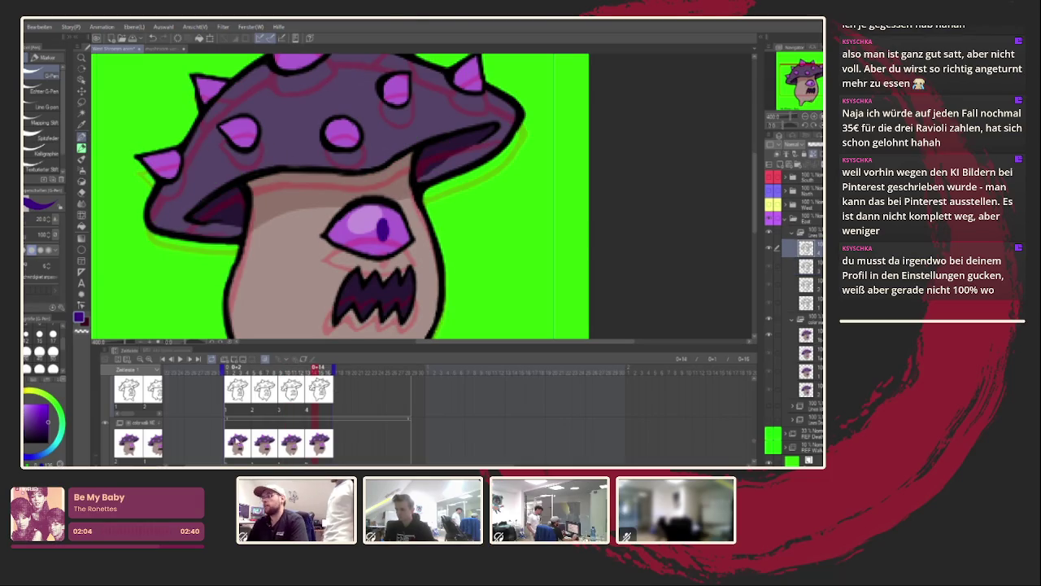
Zoom around the mushroom drawing and flip the canvas view horizontally to check it.
scroll(330, 259, down, 5)
scroll(330, 259, down, 2)
scroll(350, 244, down, 1)
scroll(358, 228, up, 3)
scroll(370, 221, up, 1)
scroll(370, 222, down, 1)
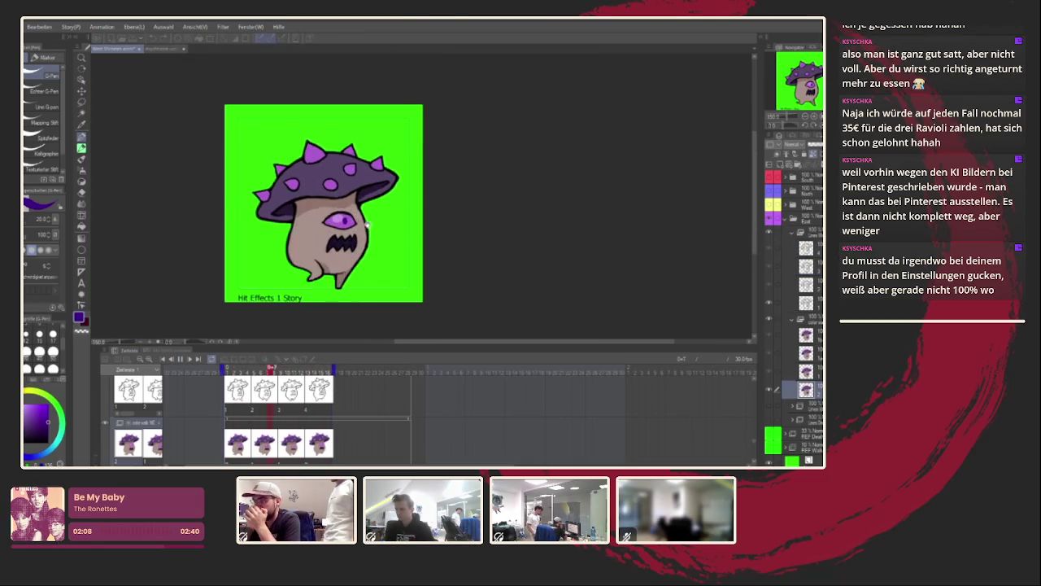
scroll(375, 213, down, 1)
scroll(382, 203, down, 1)
scroll(384, 202, up, 2)
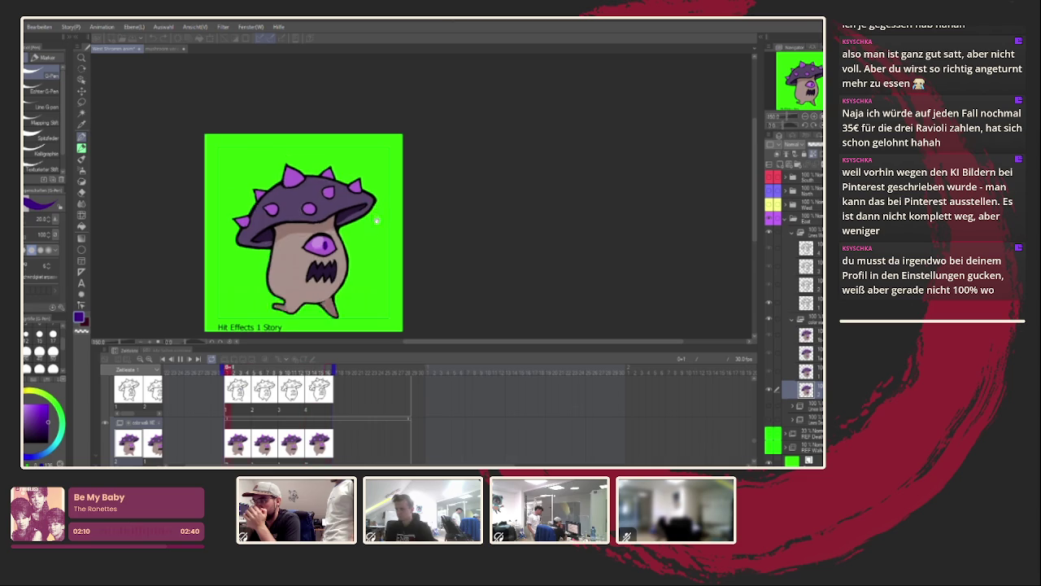
scroll(382, 212, down, 2)
scroll(382, 222, down, 2)
scroll(382, 221, up, 3)
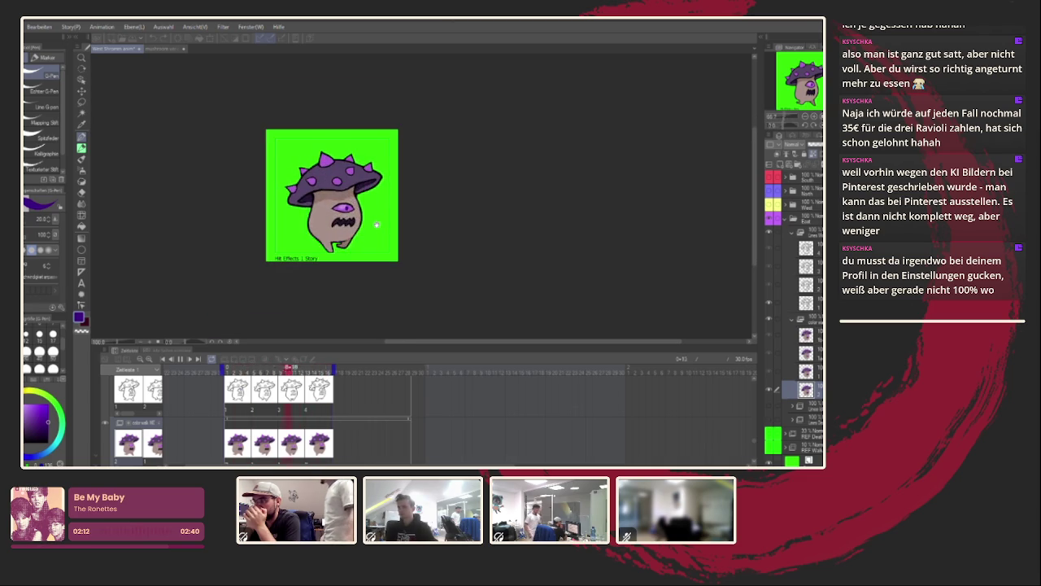
key(h)
key(h)
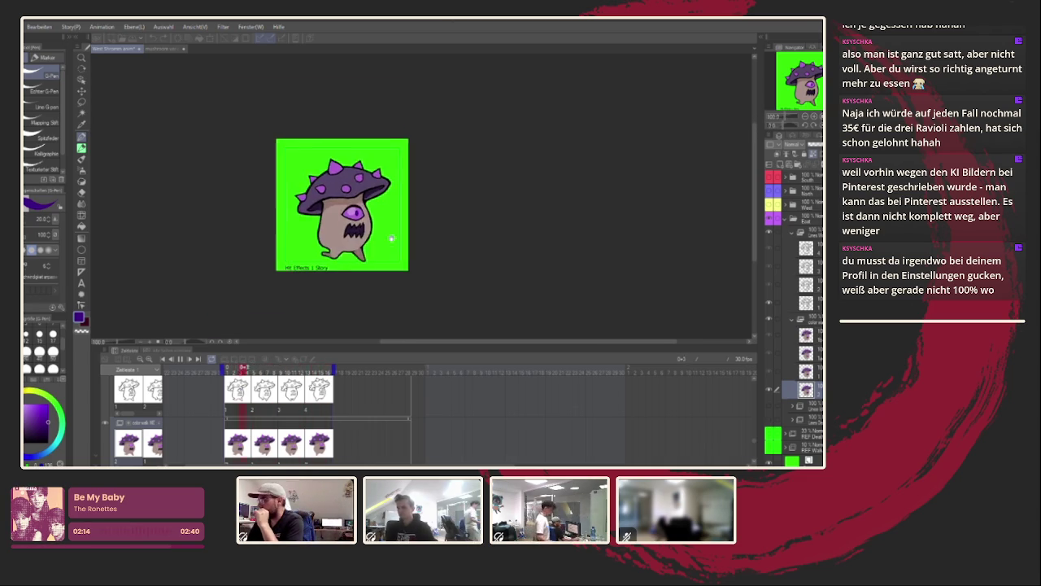
scroll(372, 228, up, 1)
scroll(372, 232, up, 1)
scroll(372, 237, up, 2)
scroll(373, 237, down, 2)
scroll(370, 237, down, 1)
scroll(370, 237, up, 1)
scroll(444, 232, up, 1)
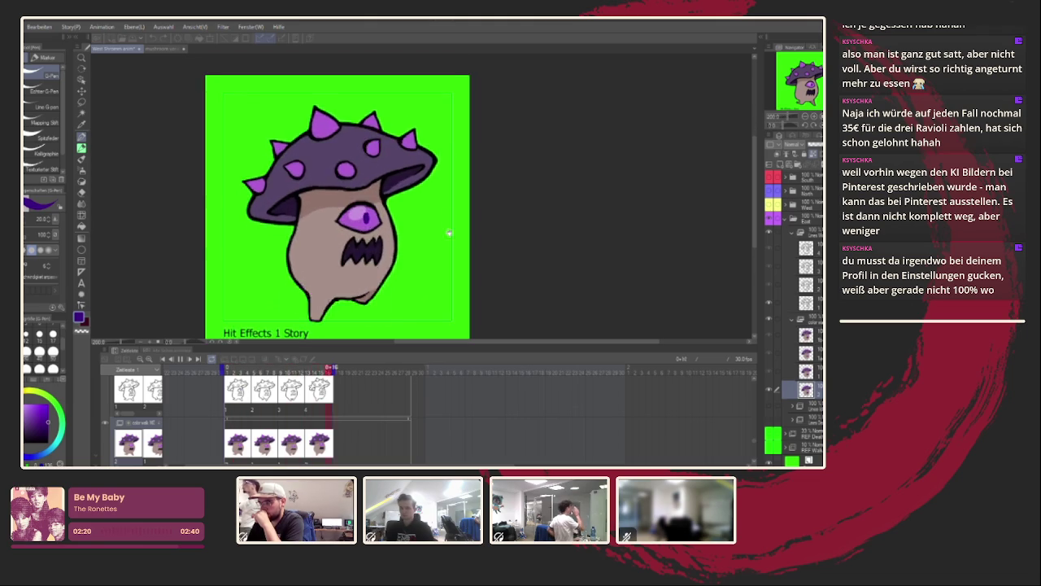
scroll(512, 224, down, 1)
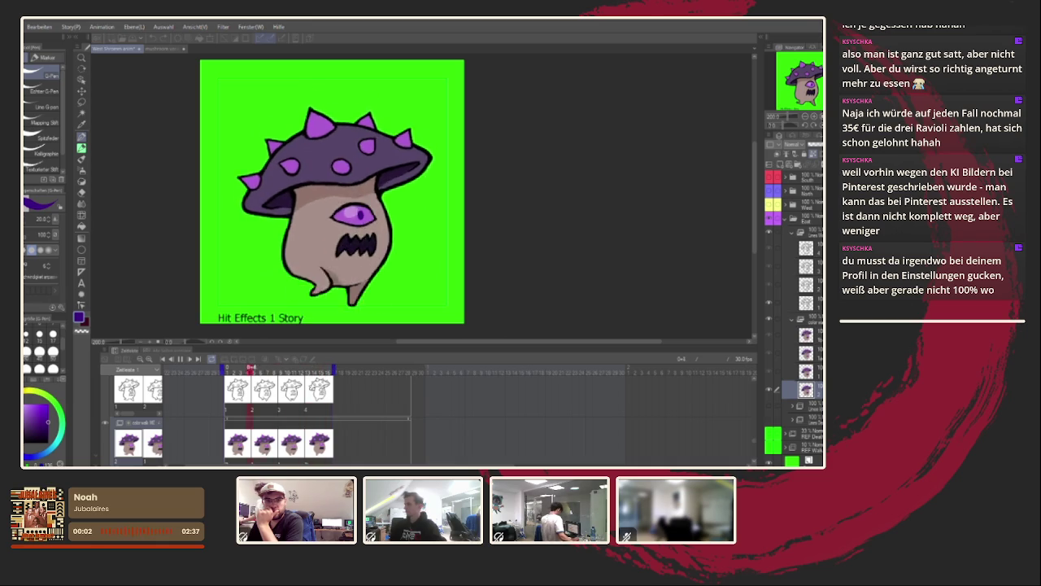
drag(537, 223, 559, 220)
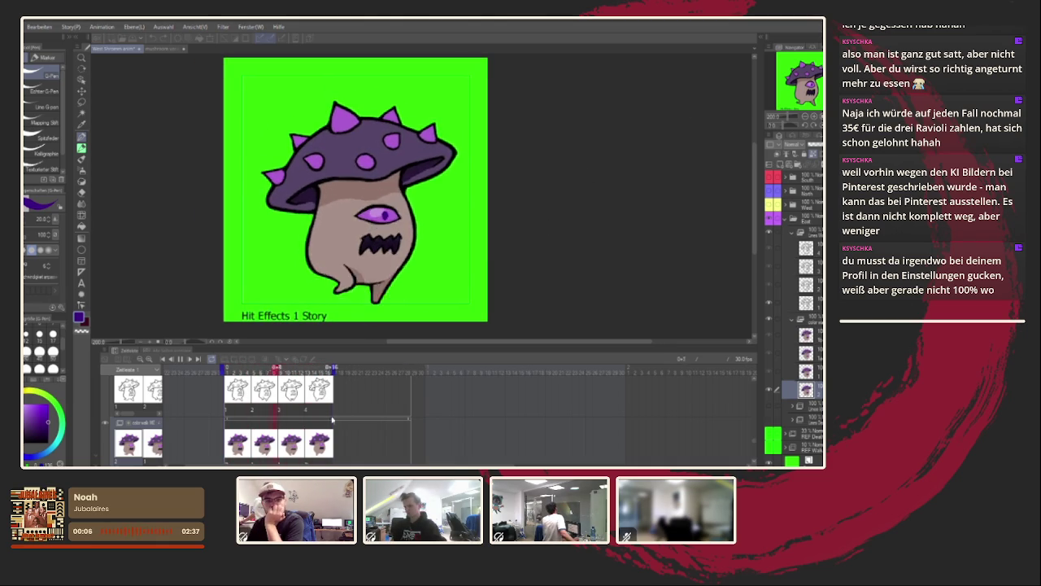
Browse the walk-cycle cels and eyedrop a dark colour from the mushroom, ending on the second drawing.
click(320, 445)
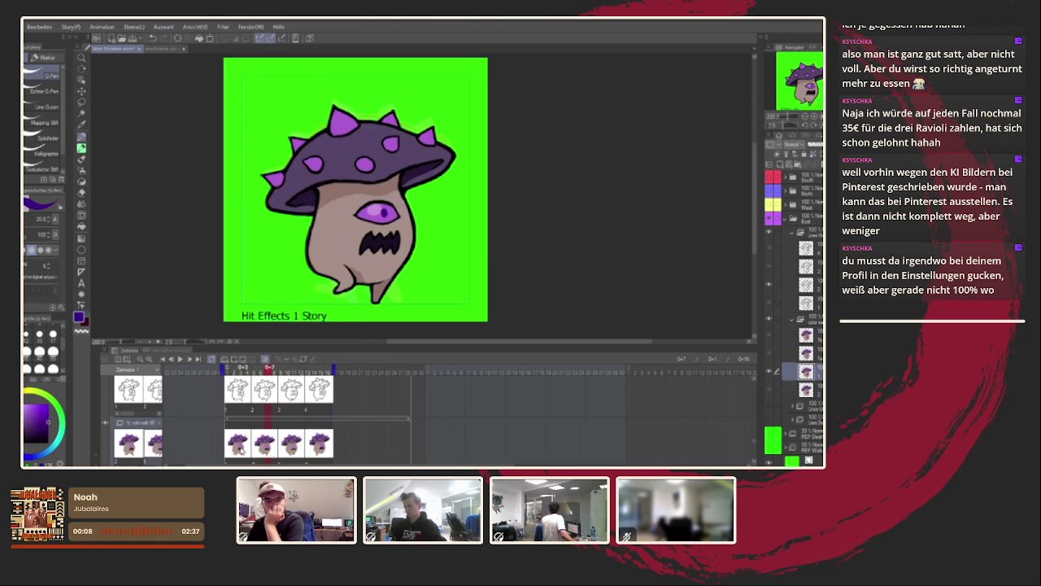
click(239, 447)
alt+click(310, 186)
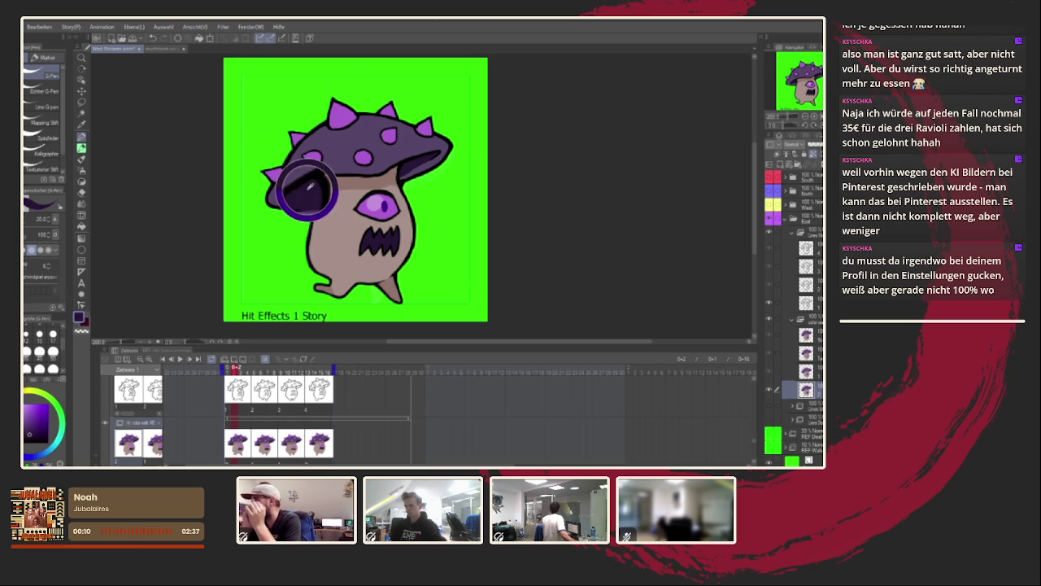
click(266, 445)
scroll(325, 204, up, 5)
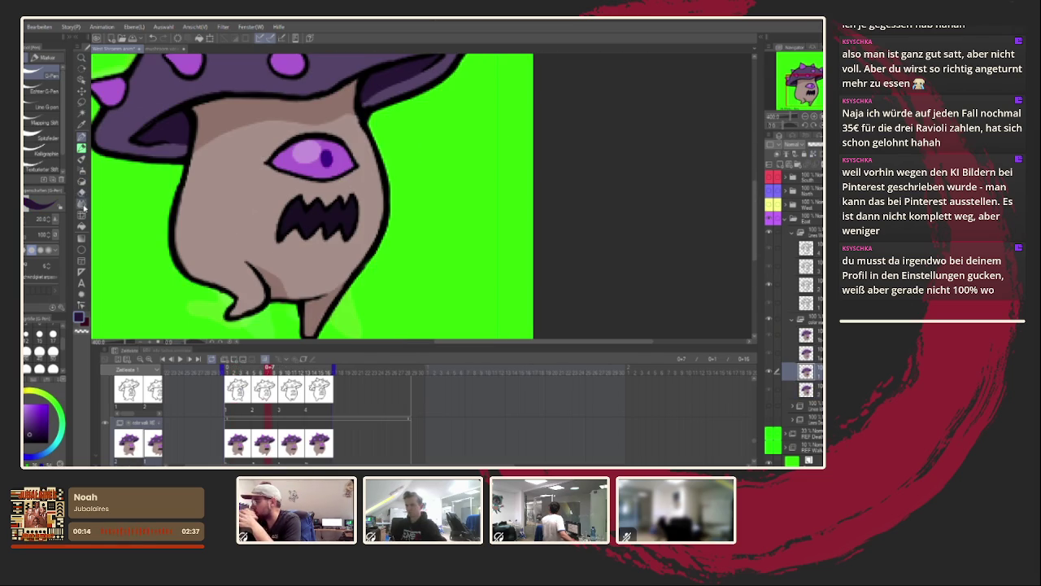
Choose the Fill tool, fit the frame to the window, and play the walk cycle.
click(81, 226)
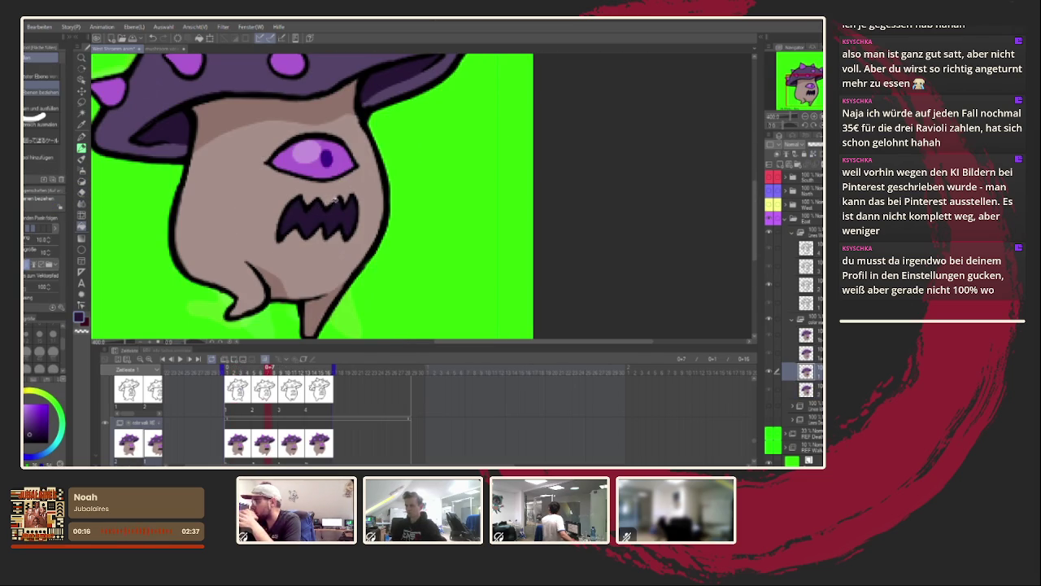
key(ctrl+0)
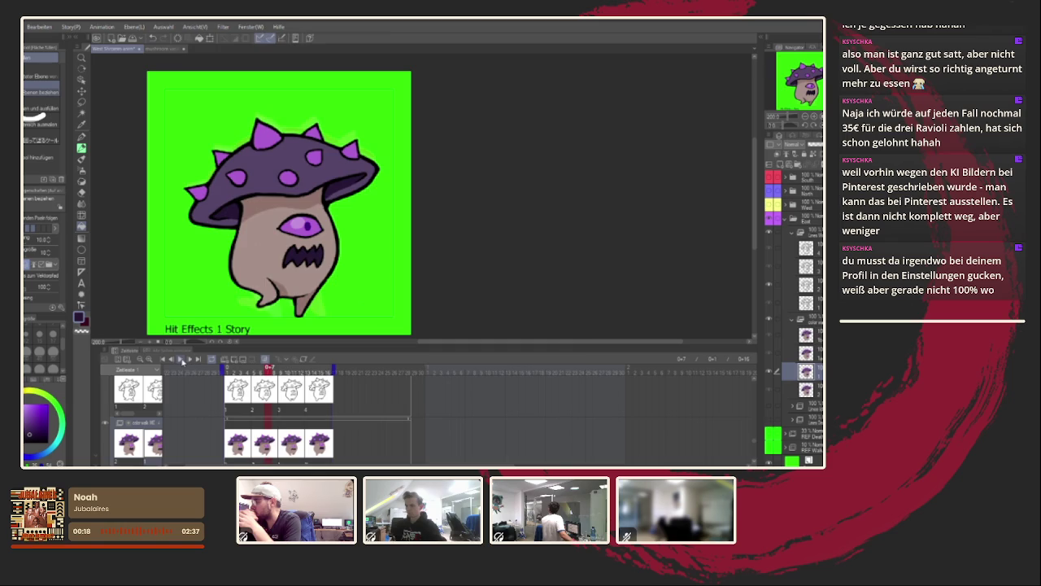
click(181, 359)
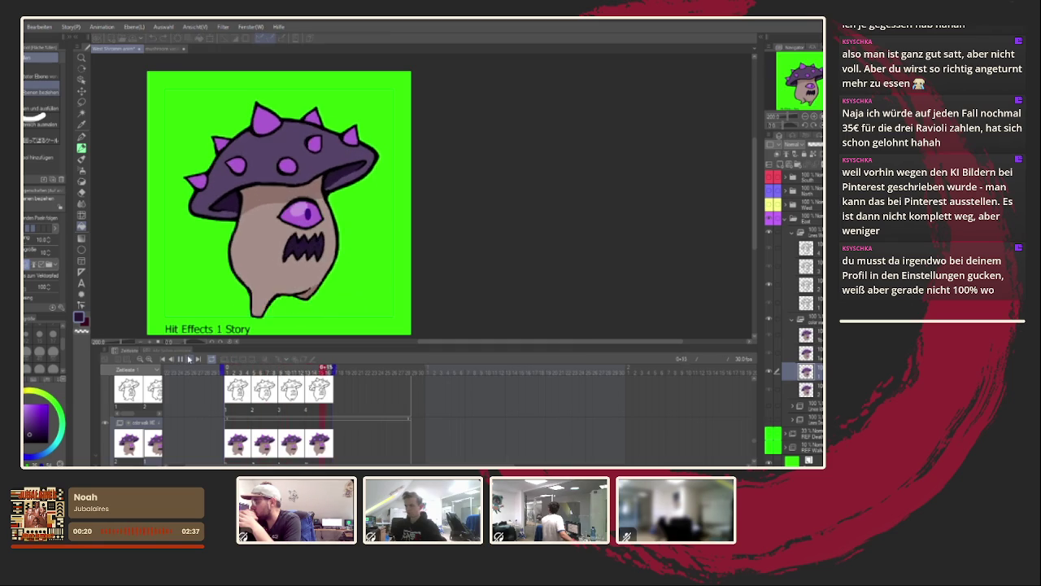
scroll(413, 189, down, 5)
scroll(385, 203, up, 5)
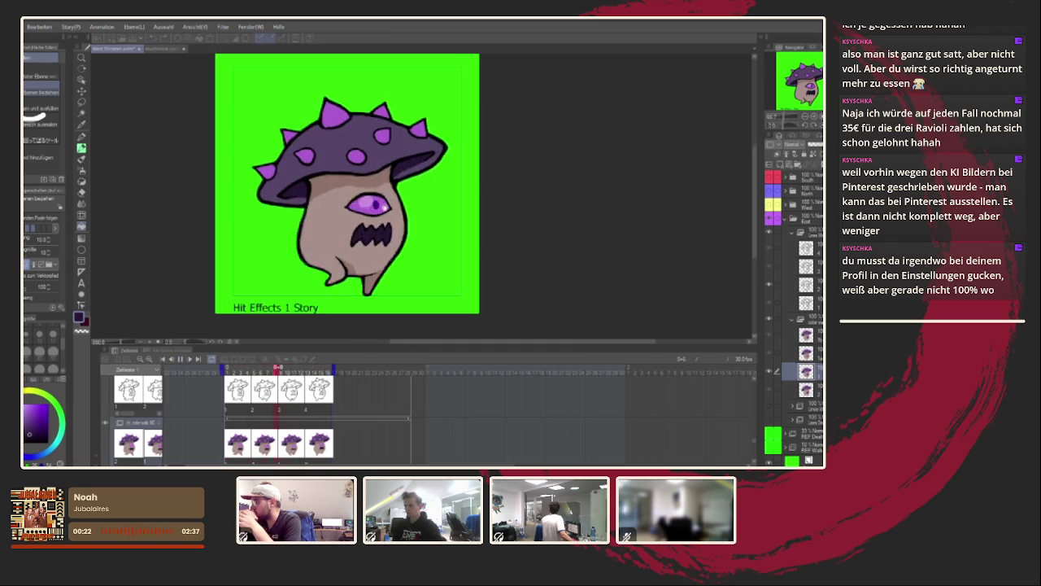
scroll(385, 208, up, 3)
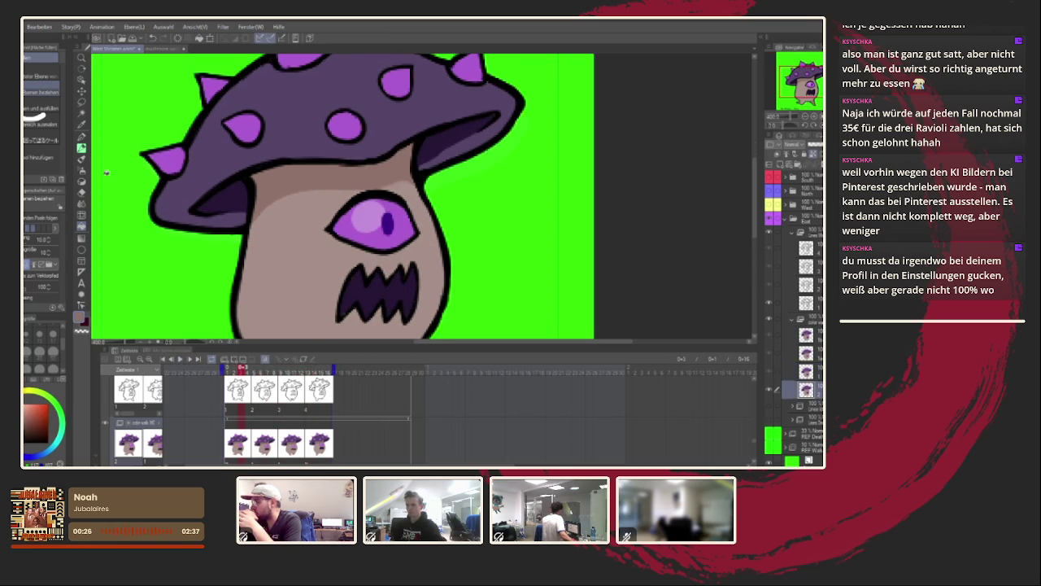
With the G-Pen, paint dark shading strokes under the eye on two walk frames.
key(p)
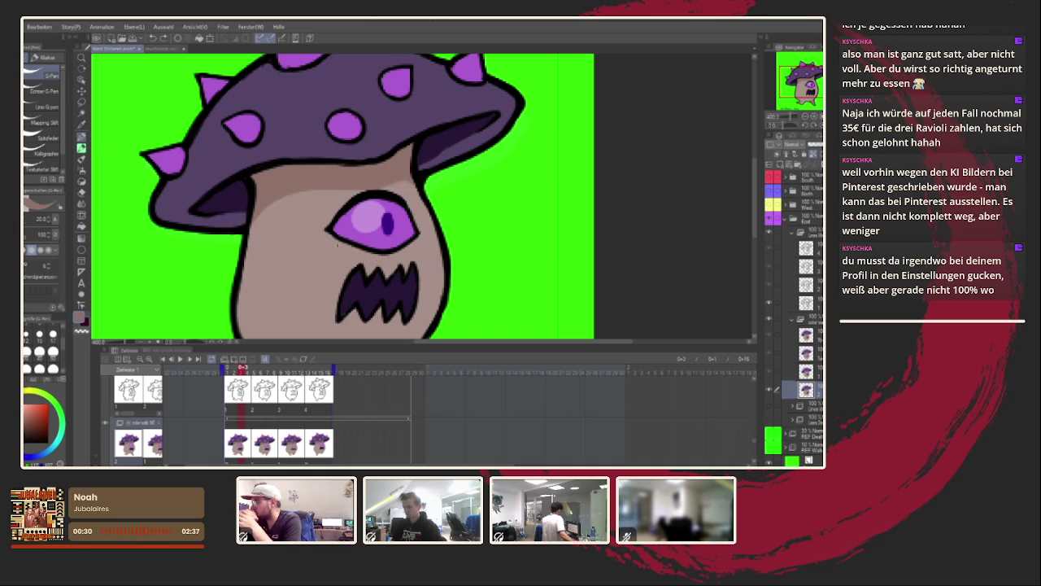
drag(346, 246, 417, 236)
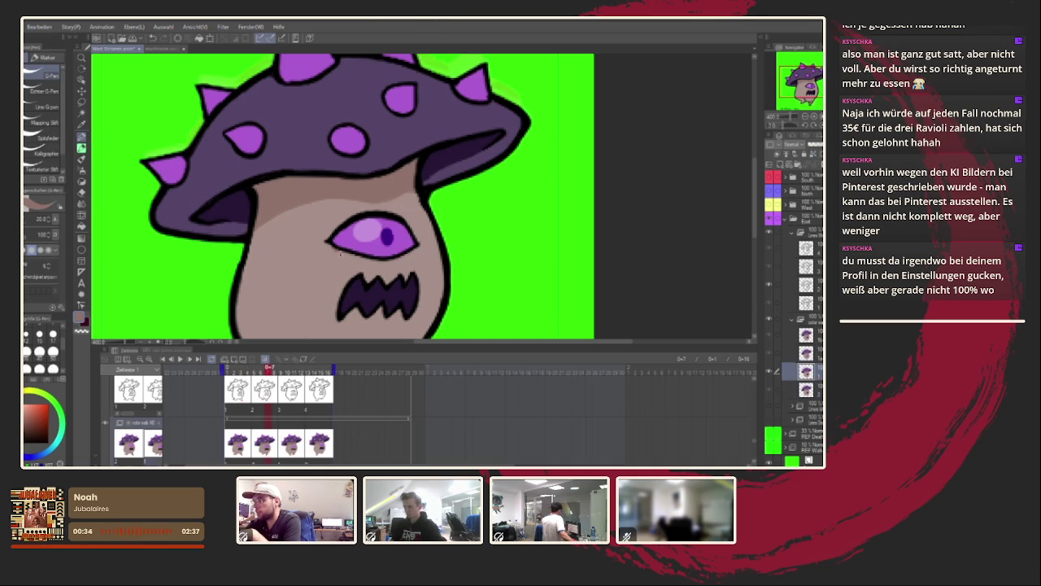
click(289, 410)
drag(337, 249, 417, 252)
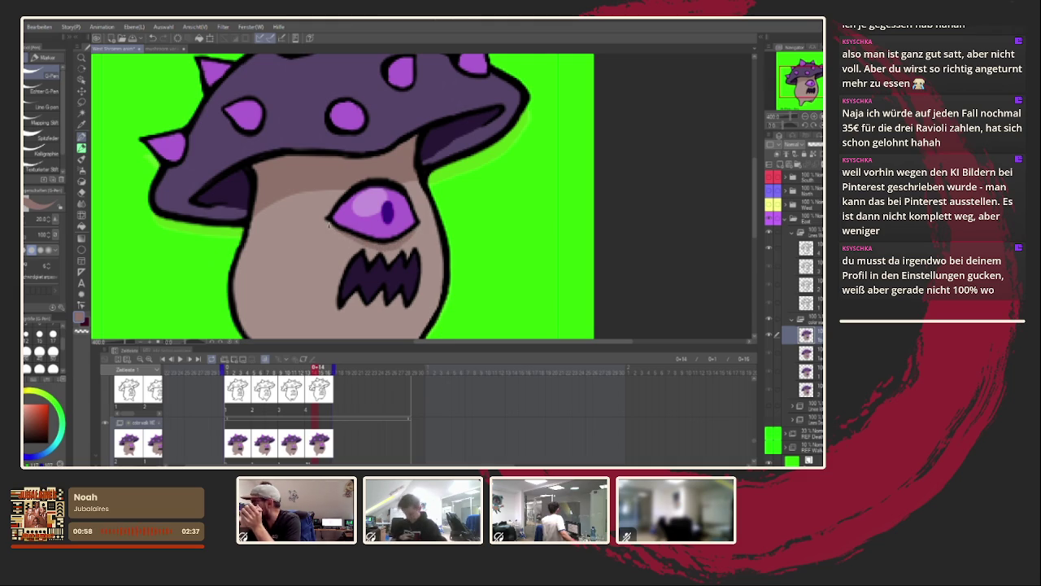
Play the walk cycle with Enter and zoom in and out to watch the frame.
scroll(422, 201, down, 3)
key(Return)
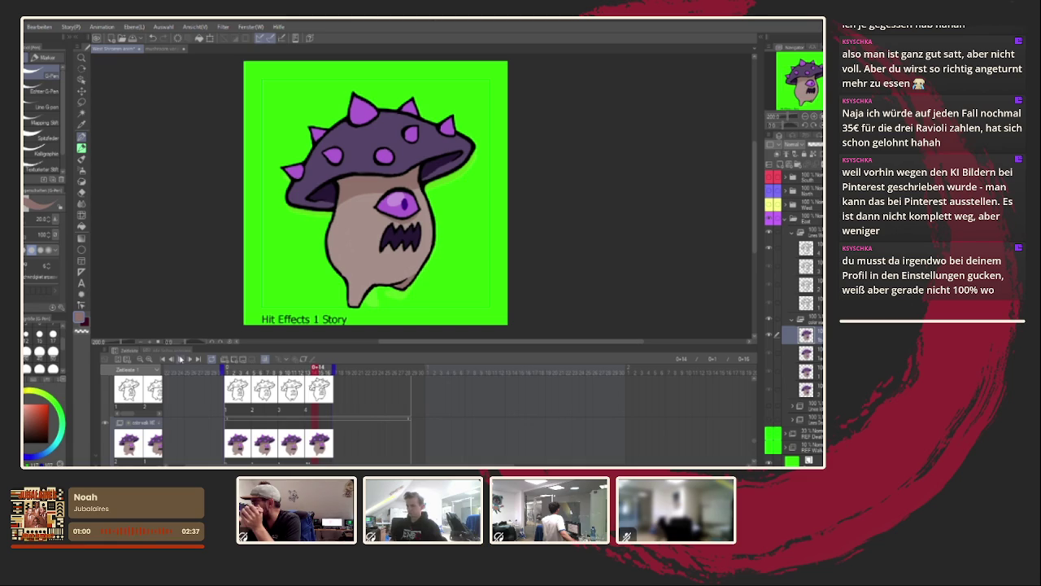
scroll(493, 242, down, 3)
scroll(493, 242, up, 2)
scroll(472, 248, up, 1)
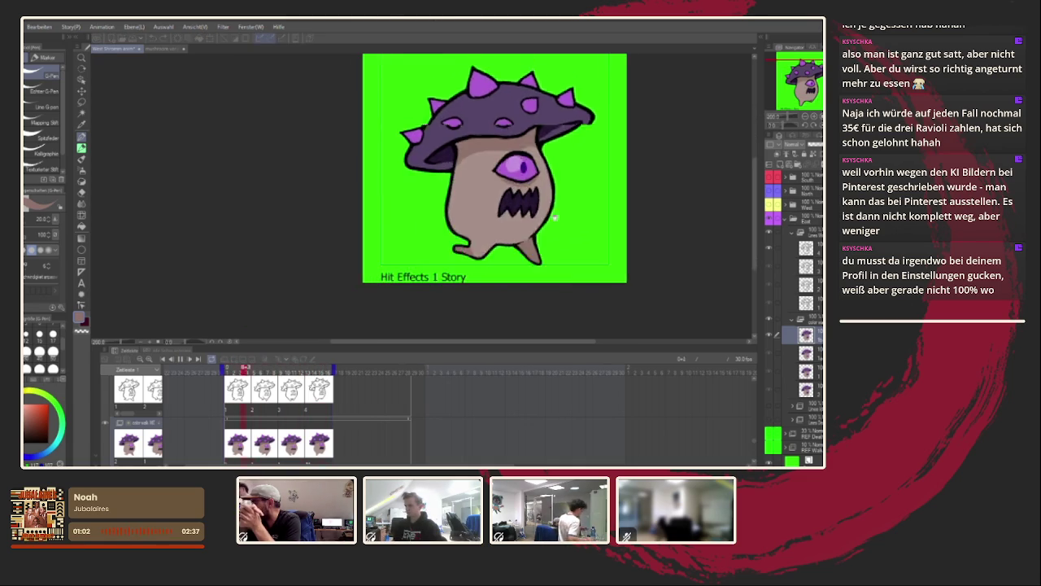
scroll(439, 258, up, 1)
scroll(411, 268, up, 2)
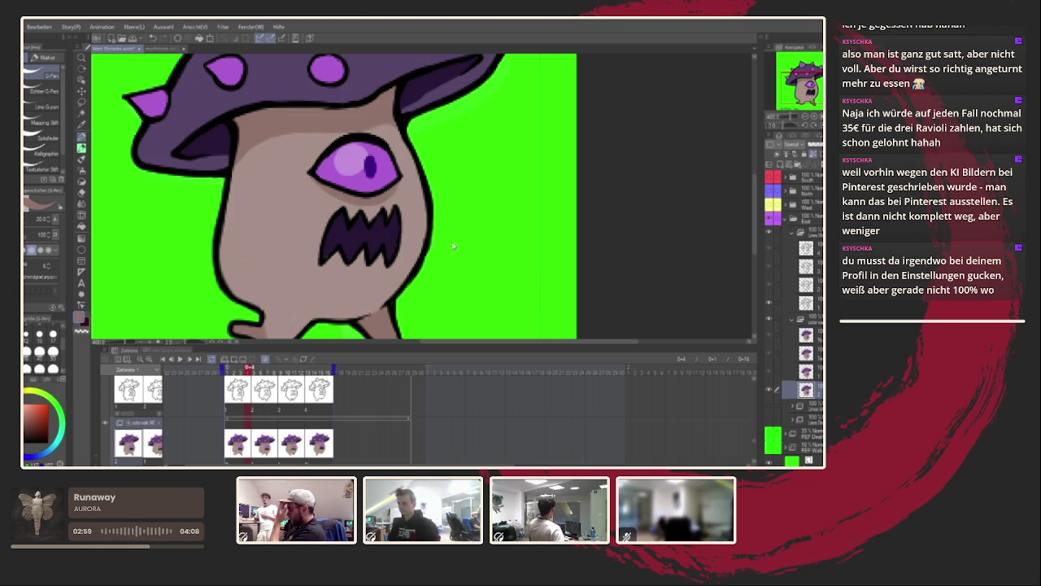
Step back one frame, sample the mouth's dark purple, and zoom and pan toward the eye.
key(Left)
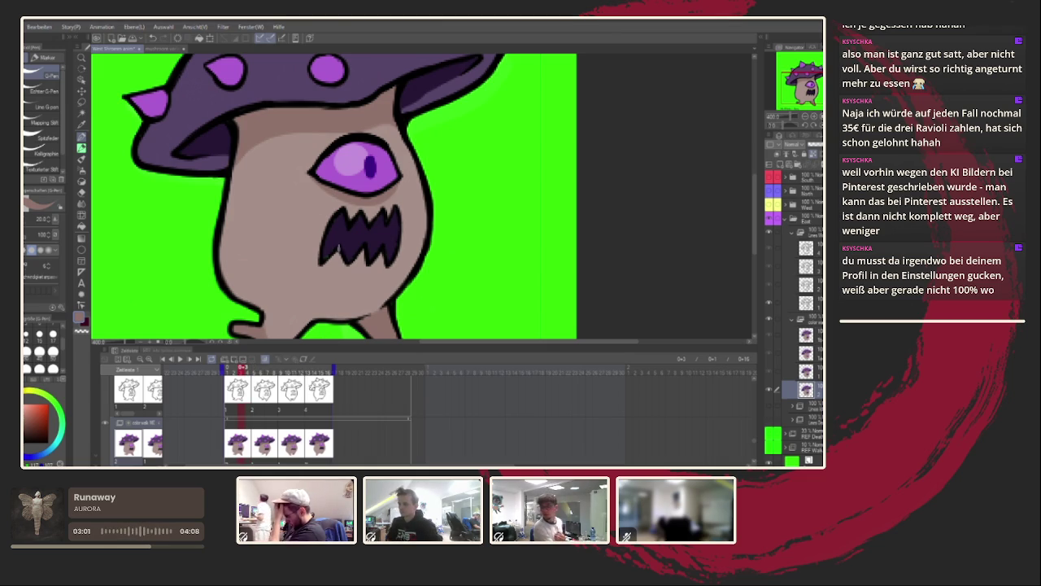
alt+click(337, 248)
scroll(345, 248, up, 2)
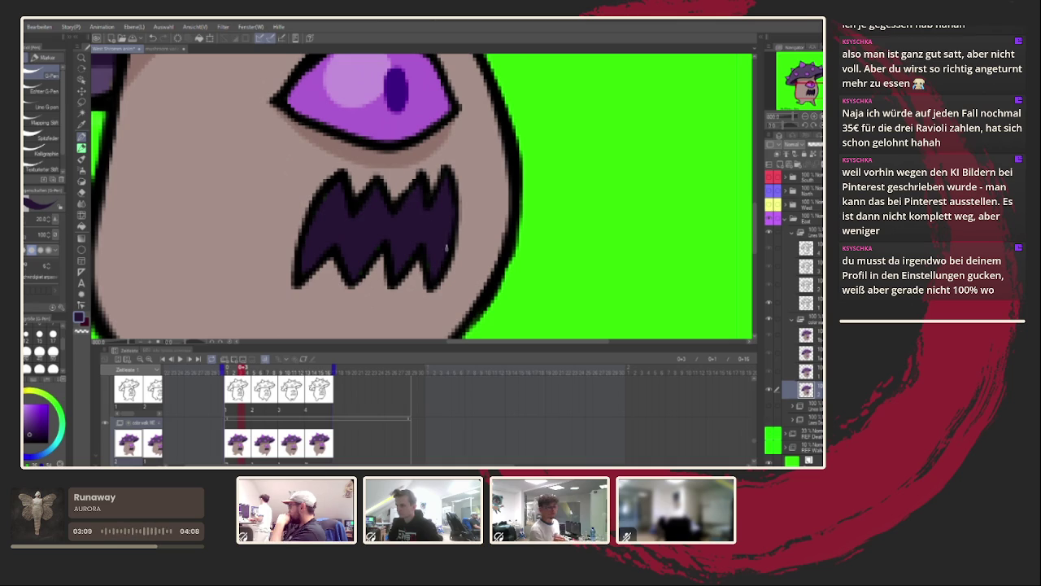
drag(436, 234, 439, 280)
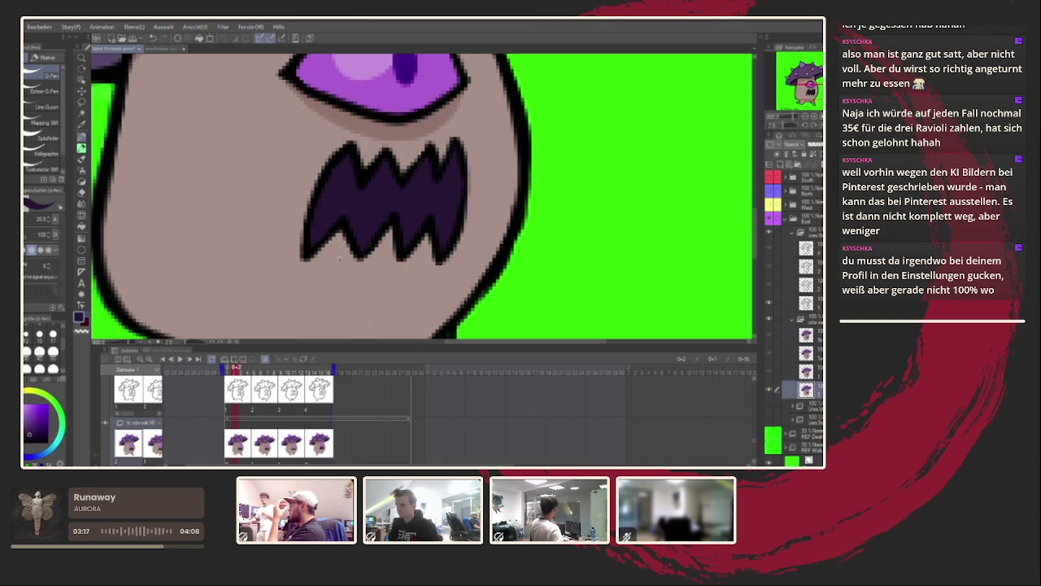
scroll(369, 249, down, 5)
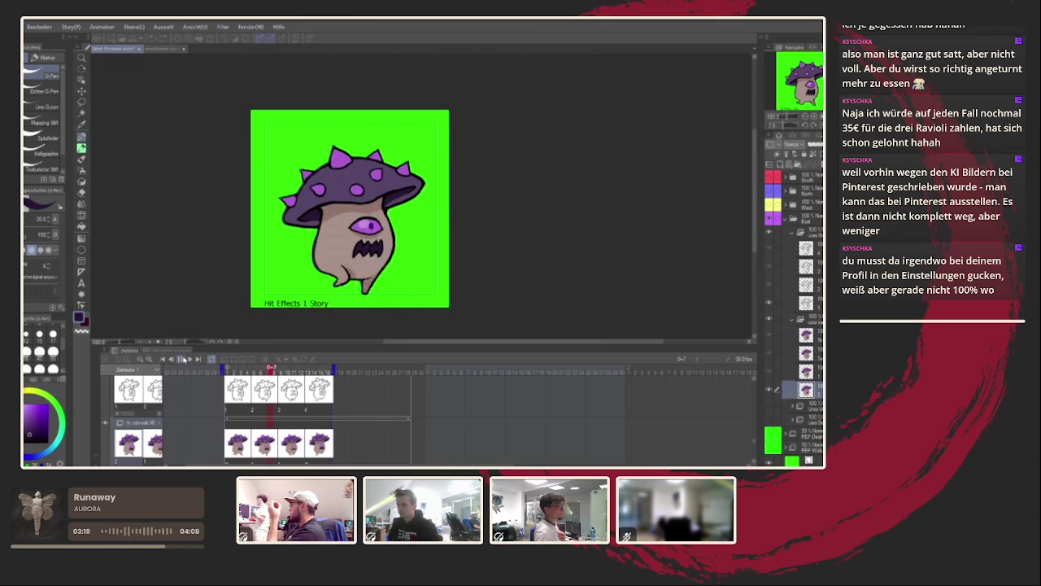
scroll(261, 306, down, 1)
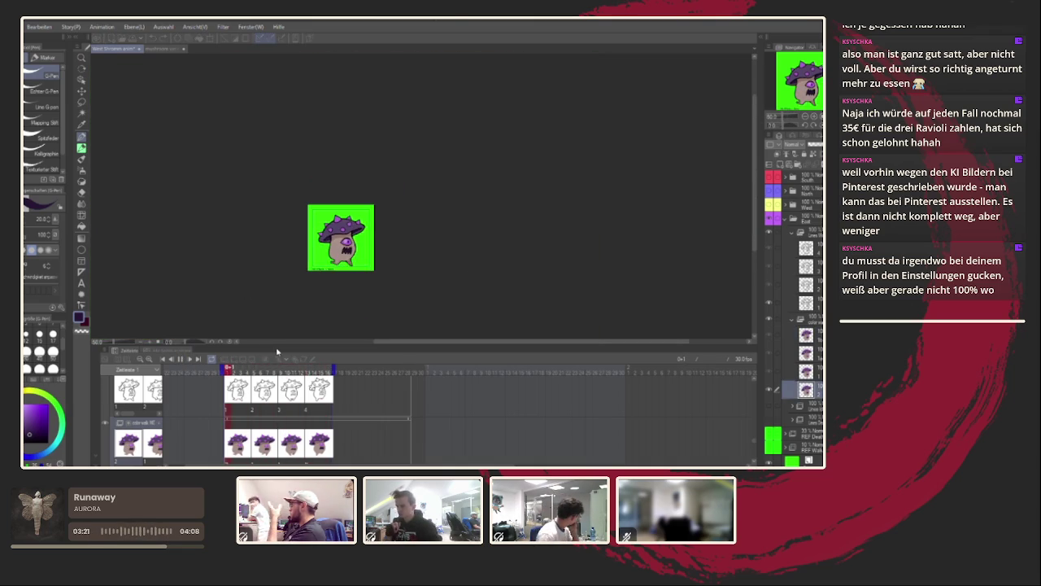
key(ctrl+plus)
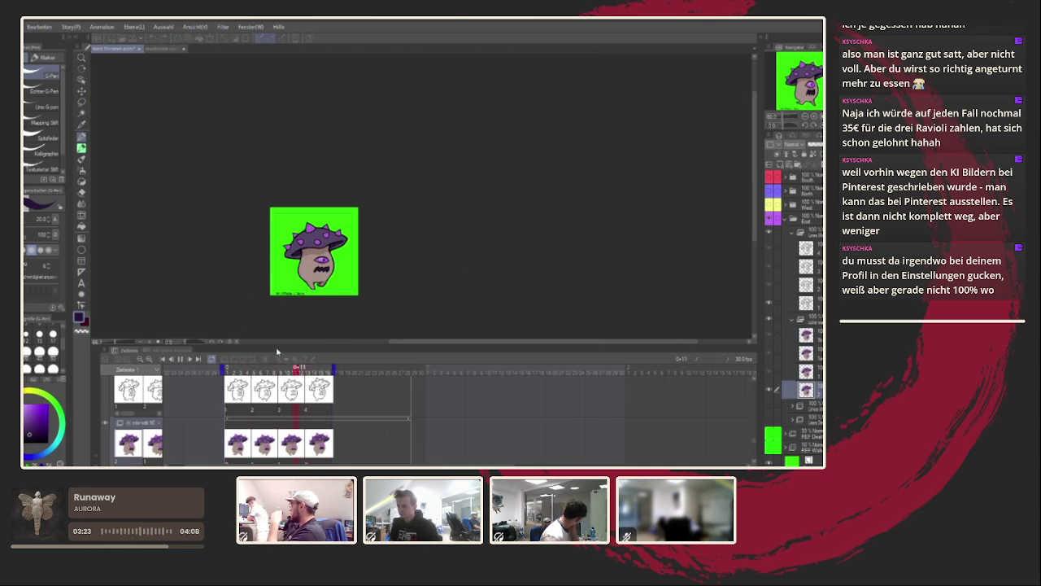
click(306, 399)
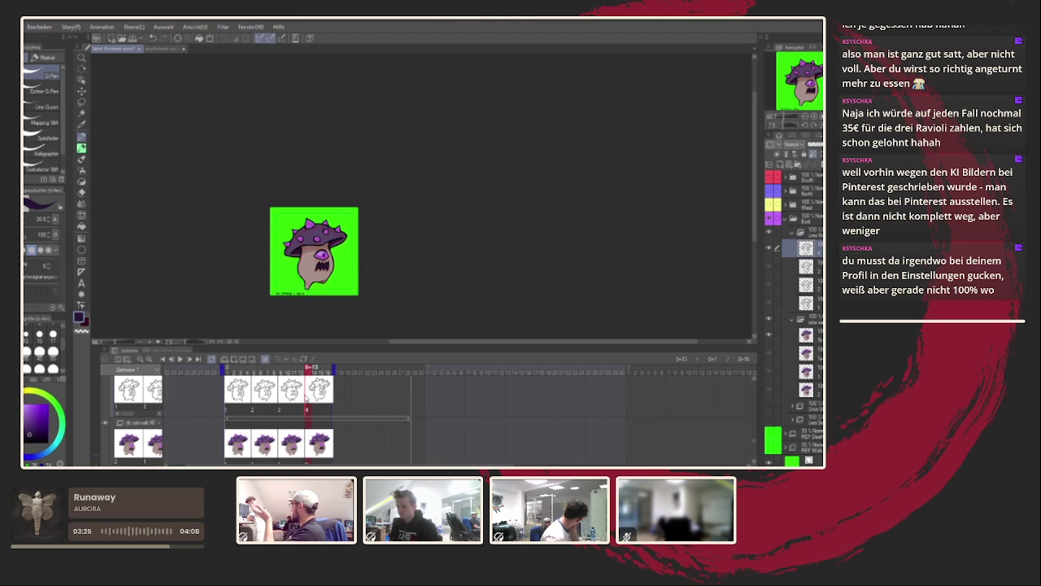
click(180, 360)
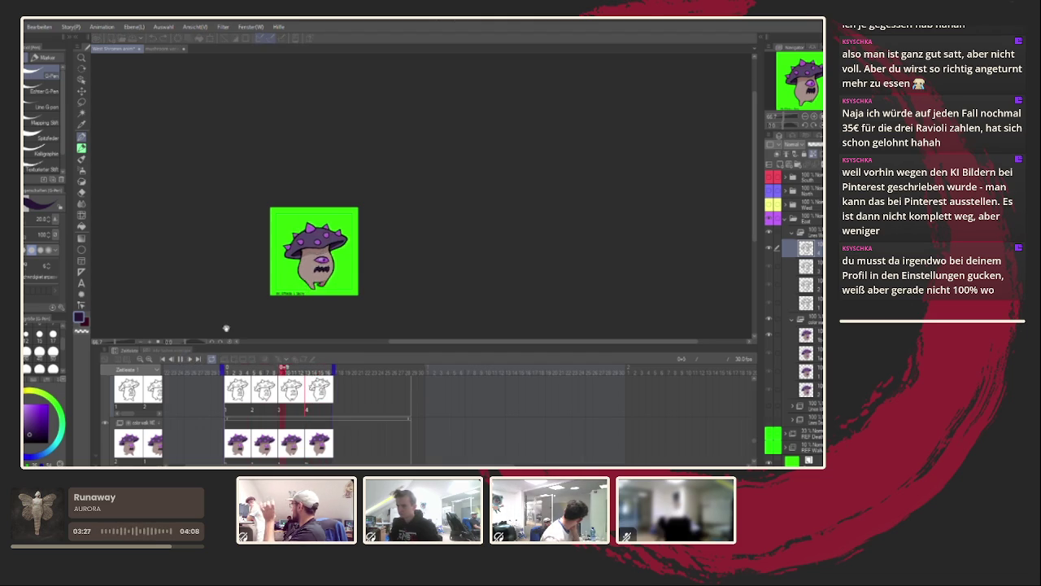
scroll(289, 297, up, 1)
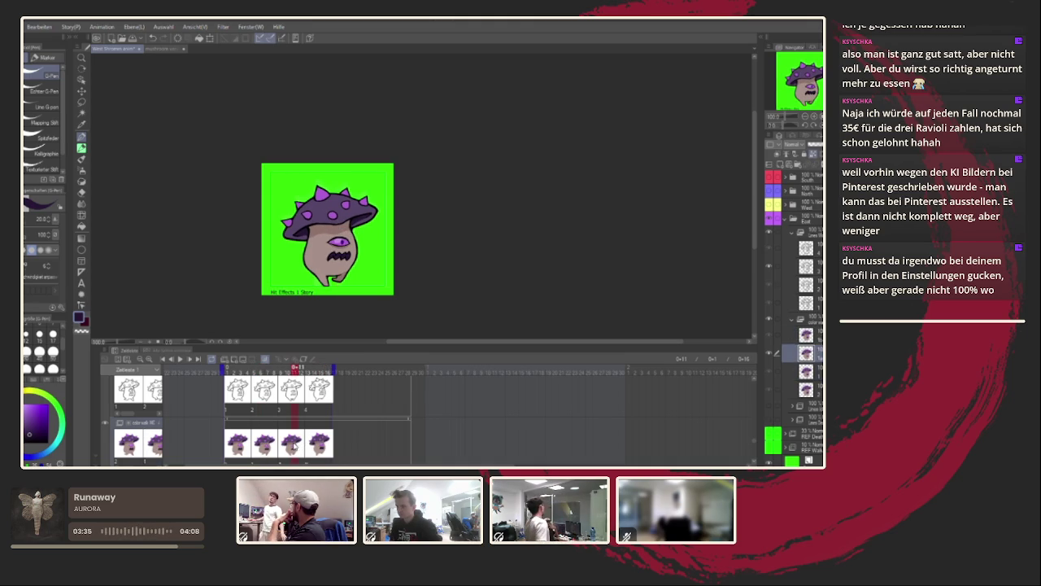
scroll(347, 320, up, 3)
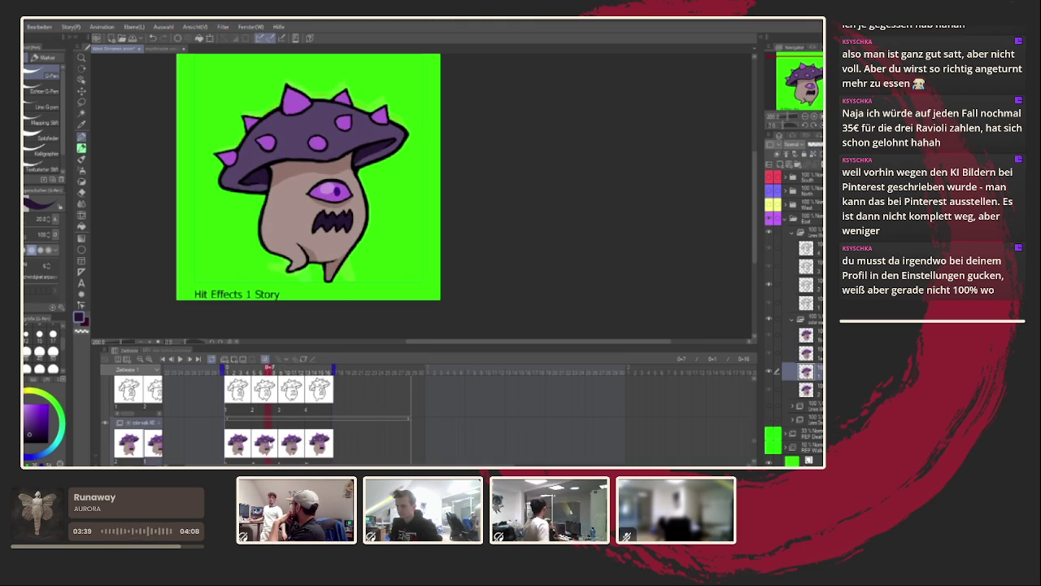
scroll(305, 244, up, 3)
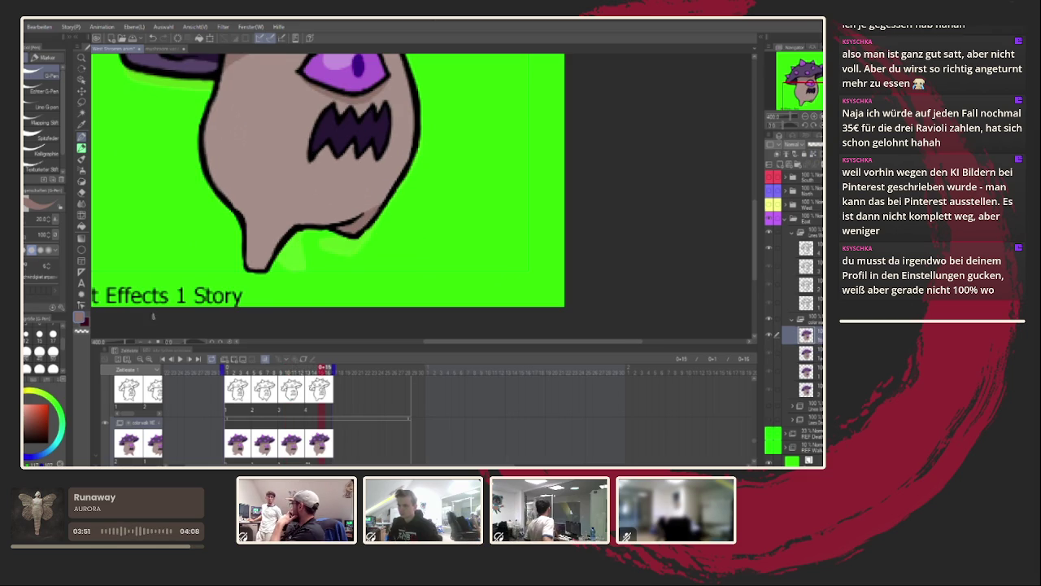
drag(181, 342, 159, 342)
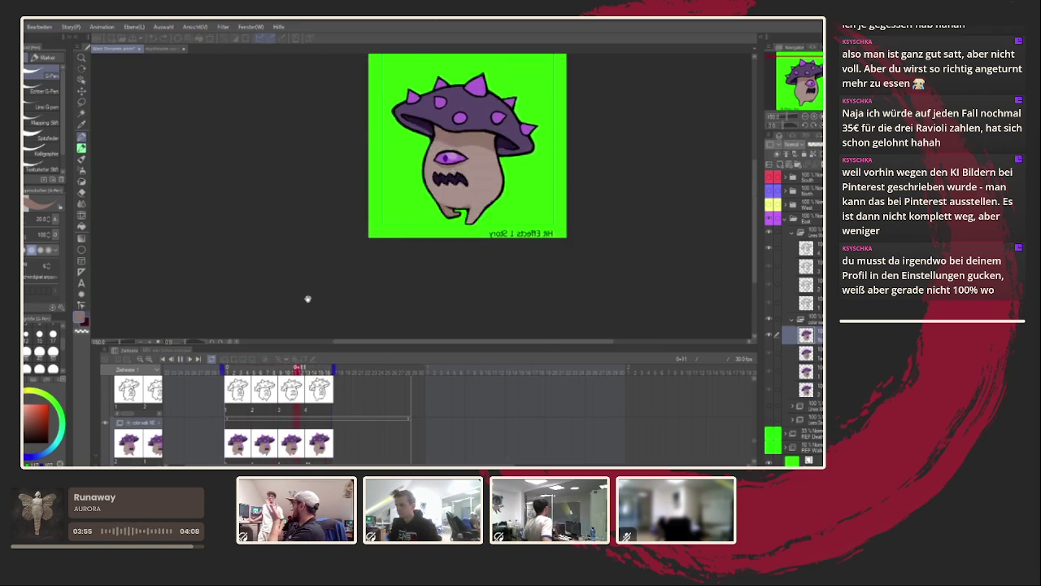
Sample the mushroom's purple and paint a light highlight across the teeth.
scroll(381, 230, up, 2)
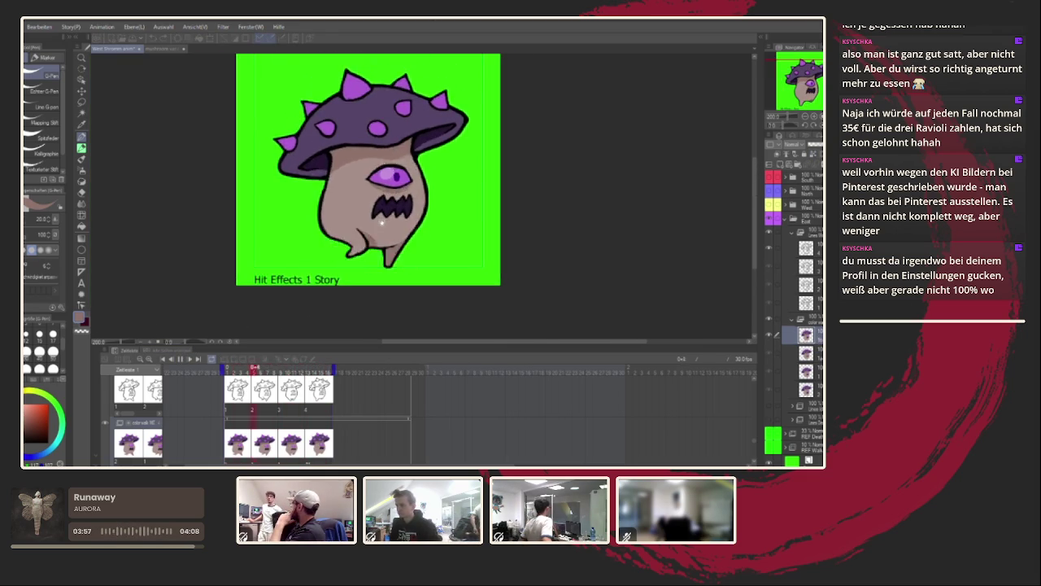
scroll(381, 230, up, 2)
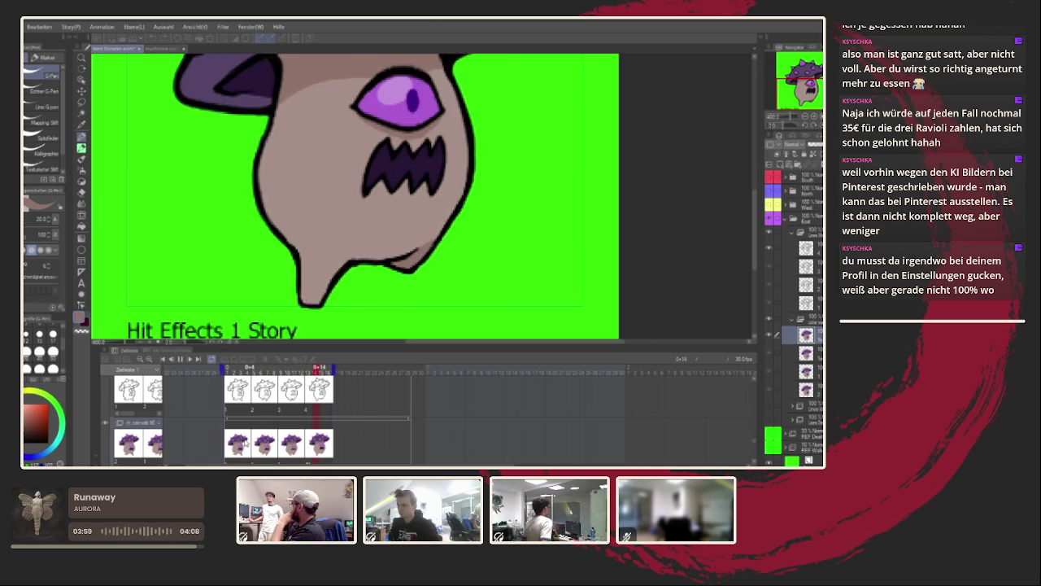
scroll(342, 260, up, 3)
alt+click(367, 192)
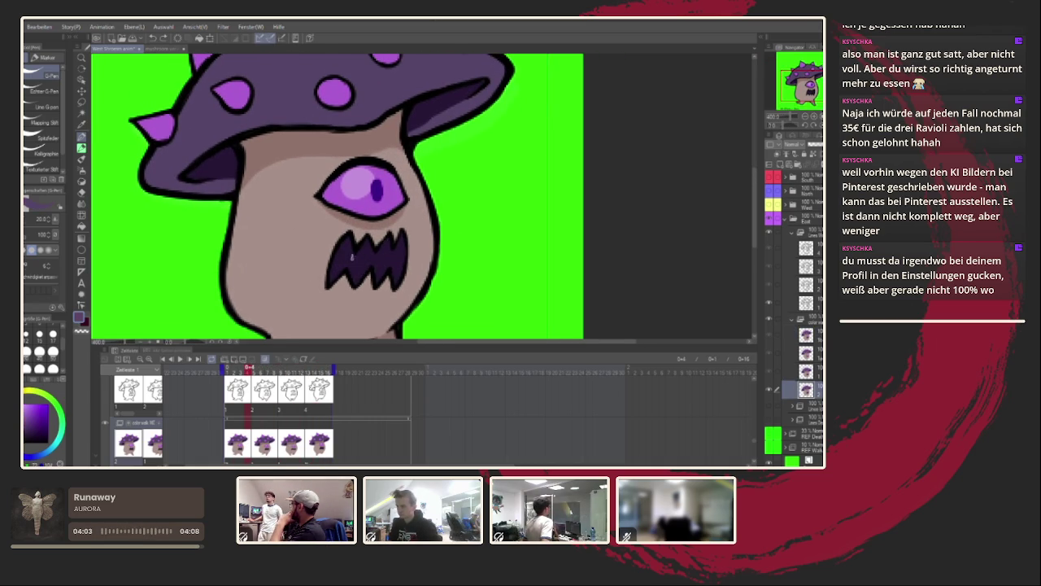
scroll(352, 260, up, 2)
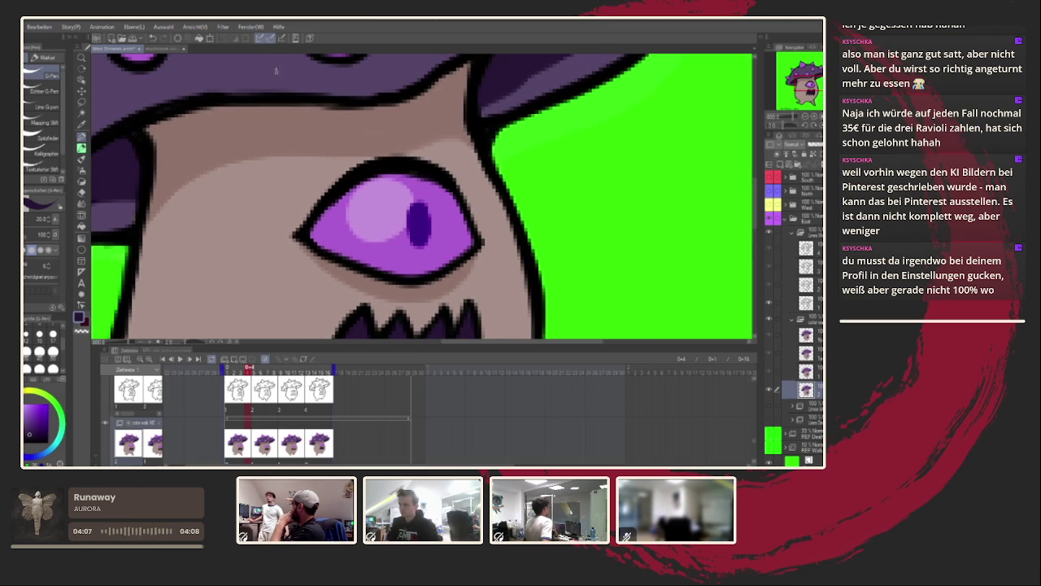
mouse_move(307, 244)
mouse_down()
mouse_move(360, 281)
mouse_move(329, 259)
mouse_move(304, 299)
mouse_move(313, 251)
mouse_move(322, 268)
mouse_move(388, 290)
mouse_up()
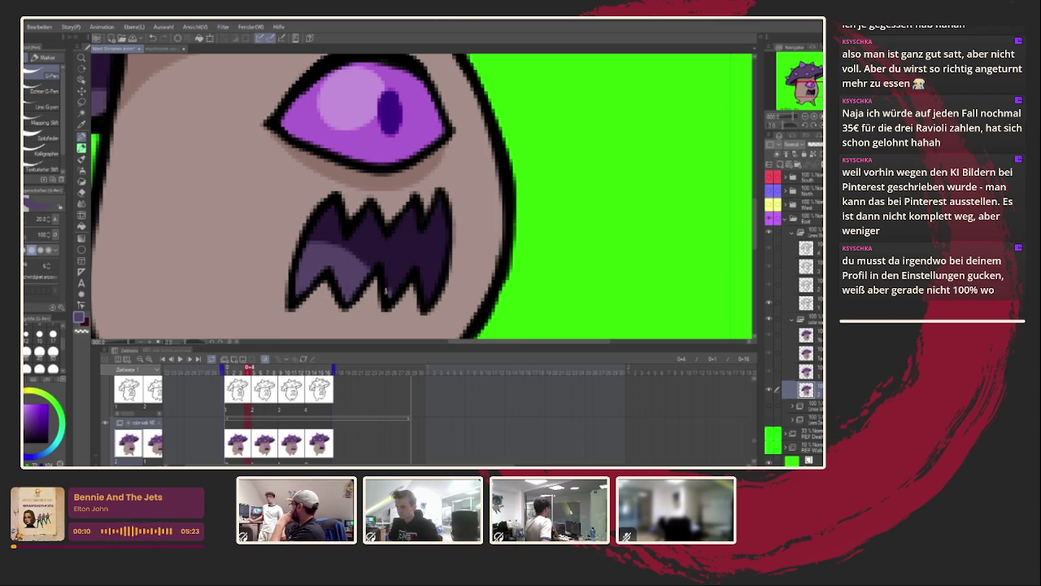
Two frames later, paint a broader highlight over the lower-left teeth, redrawing it once.
scroll(425, 284, right, 1)
scroll(414, 281, right, 1)
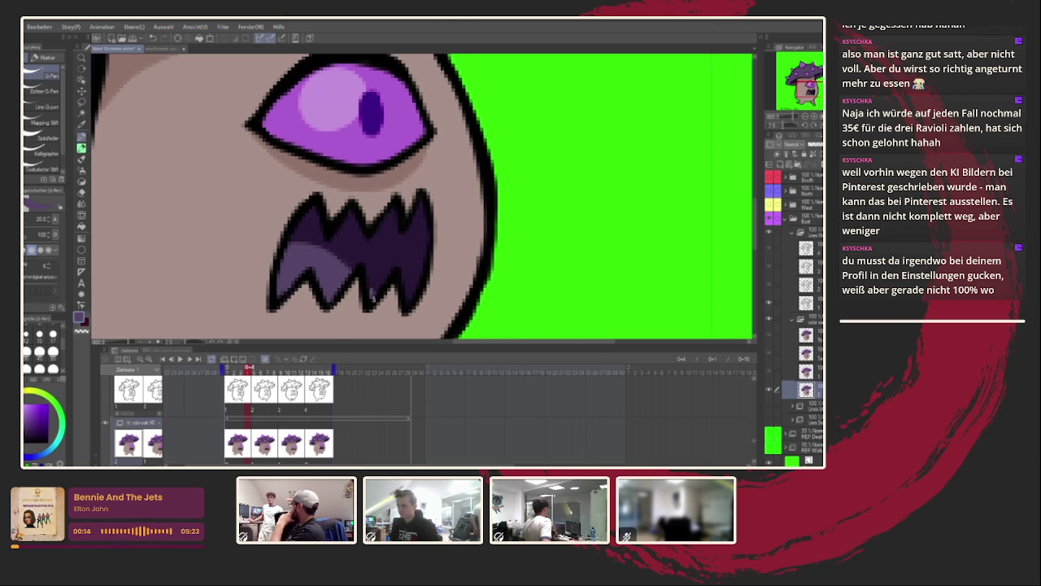
key(Right)
key(Right)
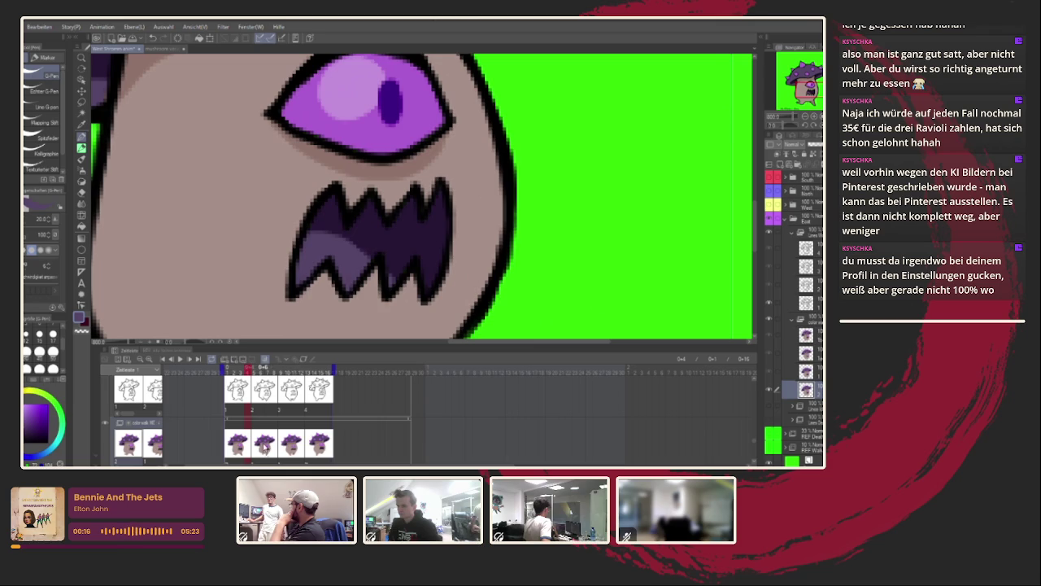
key(Right)
drag(309, 243, 356, 261)
key(ctrl+z)
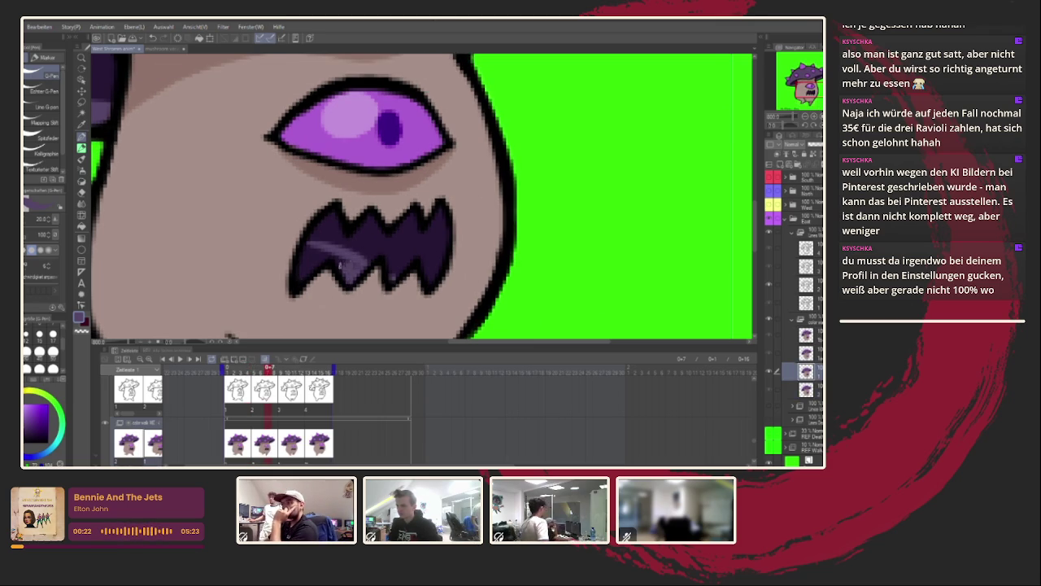
drag(330, 259, 298, 276)
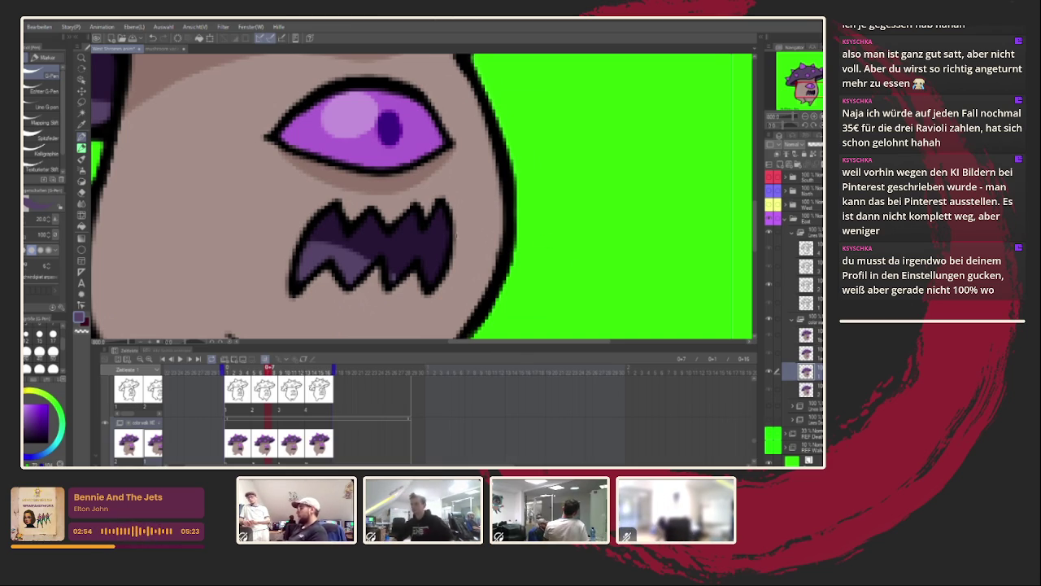
drag(250, 207, 243, 244)
Undo the stray cheek patch and paint a light highlight across the mouth on frame 11.
key(ctrl+z)
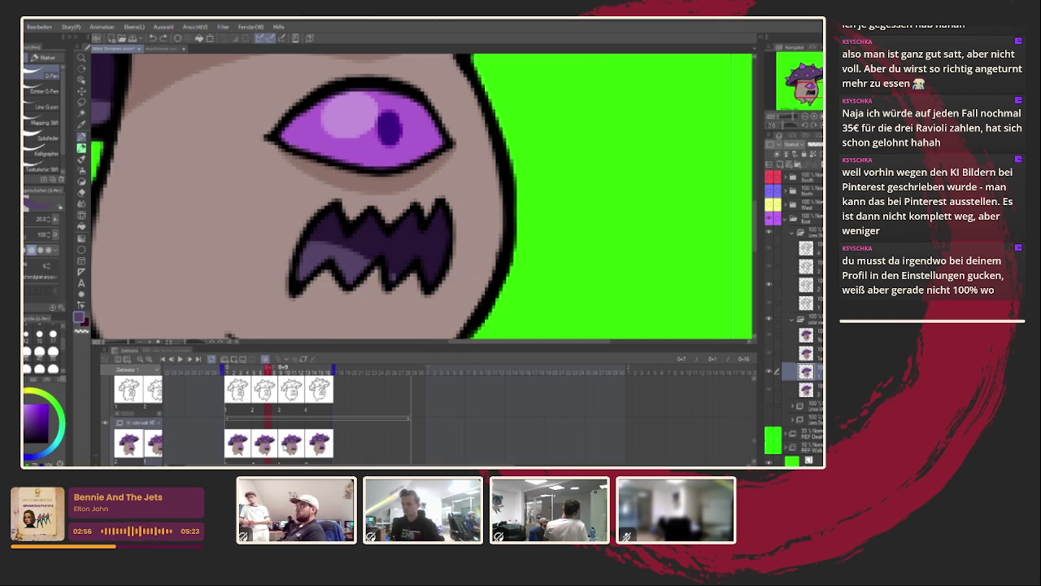
click(242, 368)
click(296, 367)
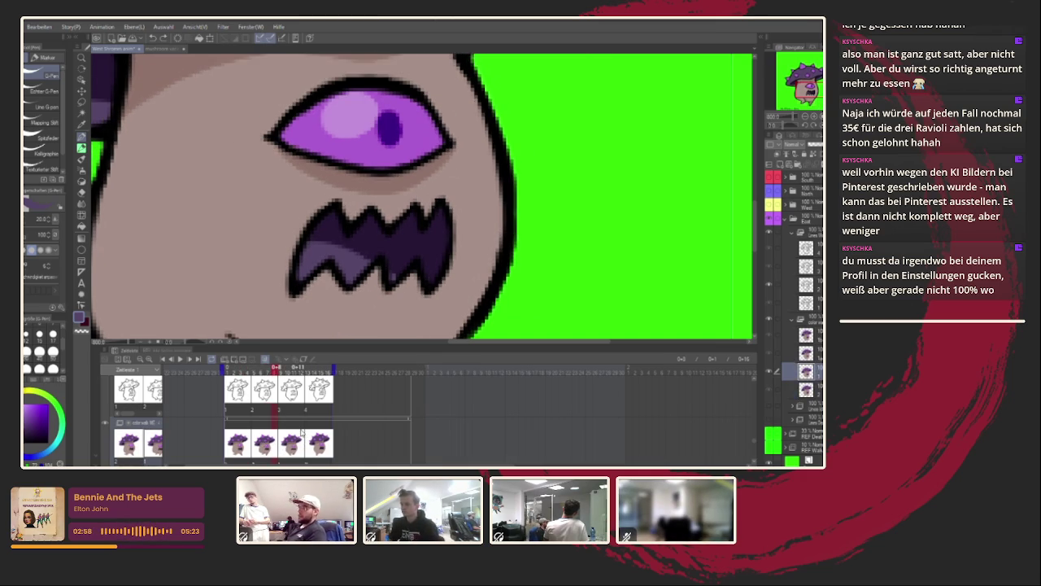
drag(295, 244, 350, 261)
key(ctrl+z)
drag(291, 242, 358, 265)
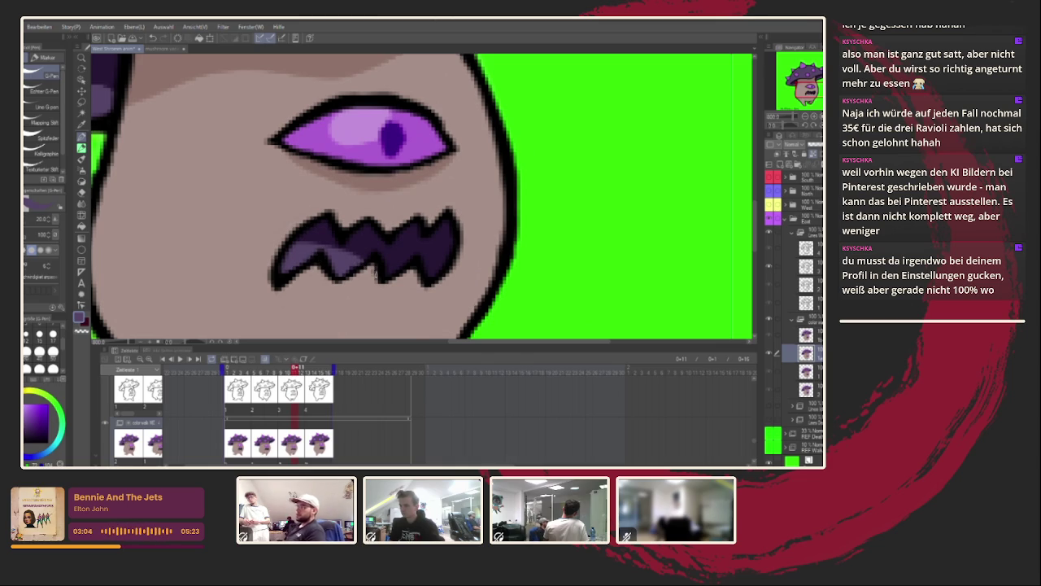
On the fourth drawing at frame 14, shade inside the mouth with lighter purple.
key(Right)
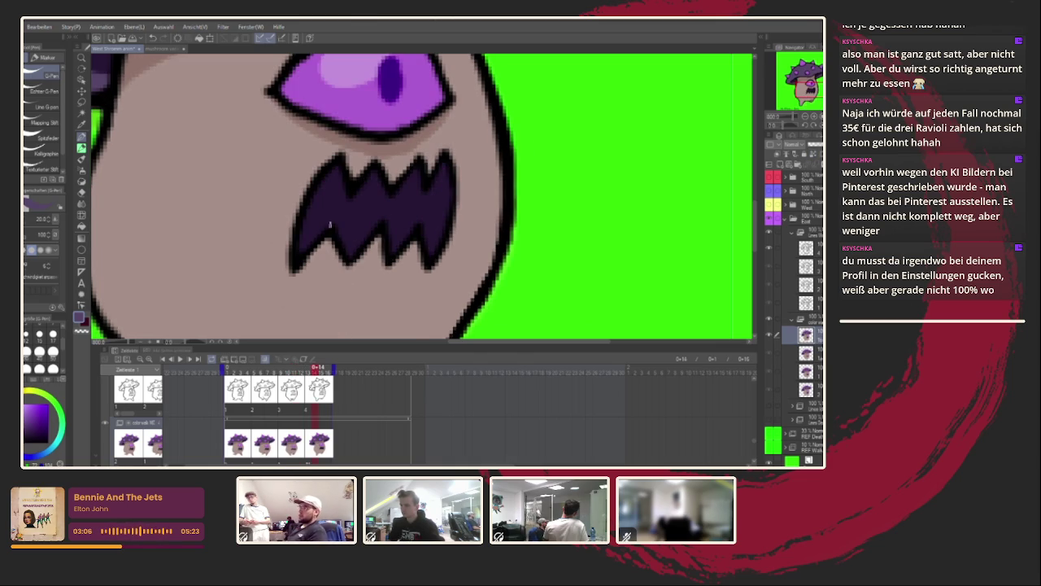
mouse_move(304, 216)
mouse_down()
mouse_move(398, 247)
mouse_move(352, 231)
mouse_up()
alt+click(360, 279)
alt+click(352, 229)
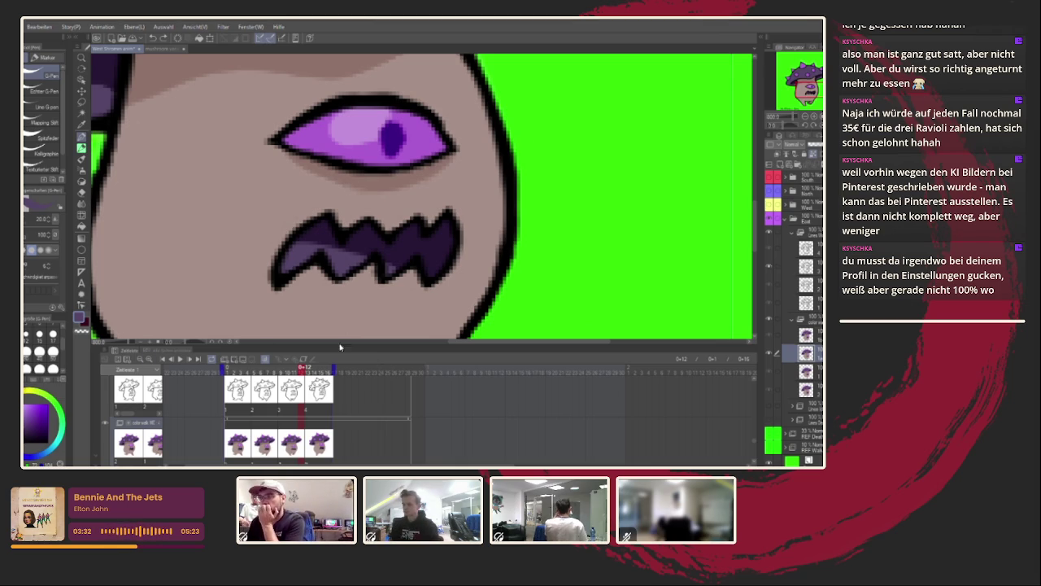
On frame 2, sample the mouth's dark purple and paint over the excess light shading.
click(296, 450)
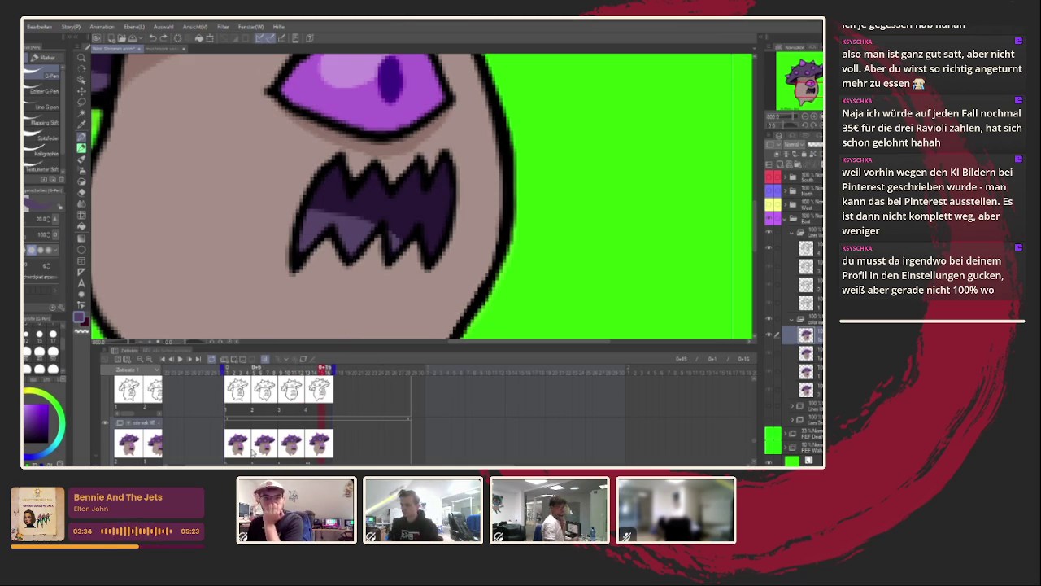
click(257, 450)
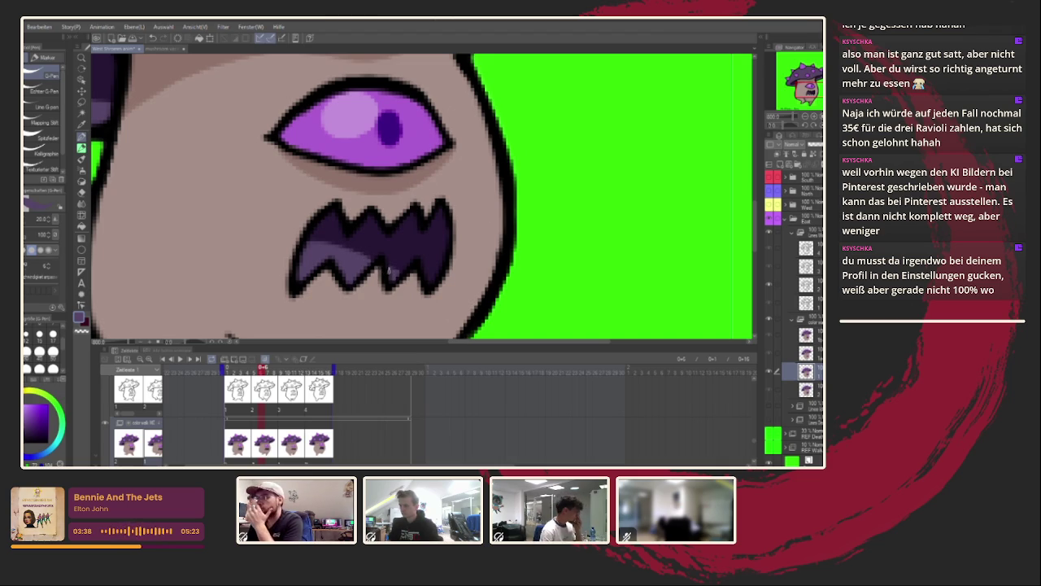
key(Left)
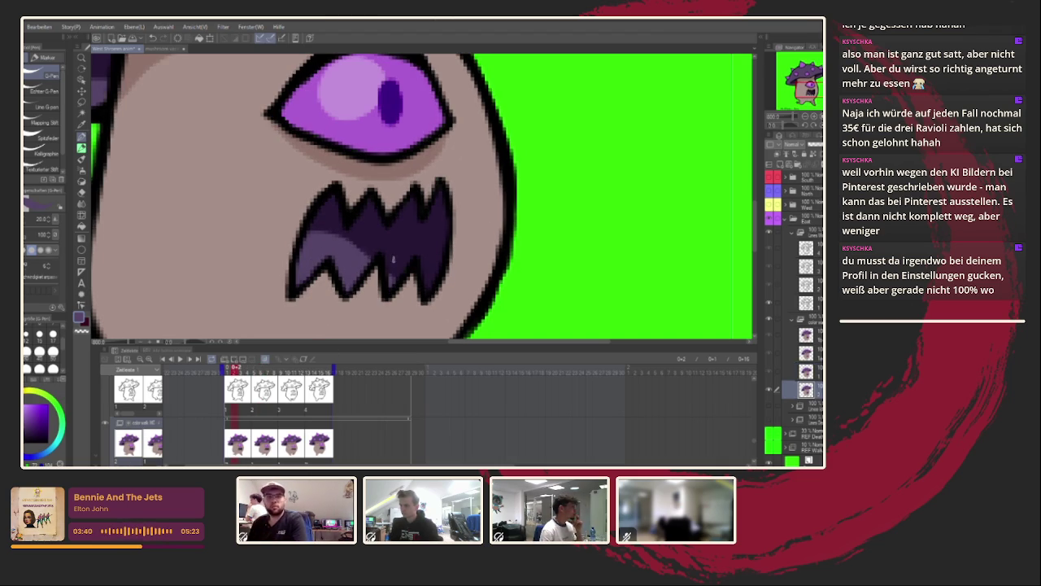
alt+click(337, 234)
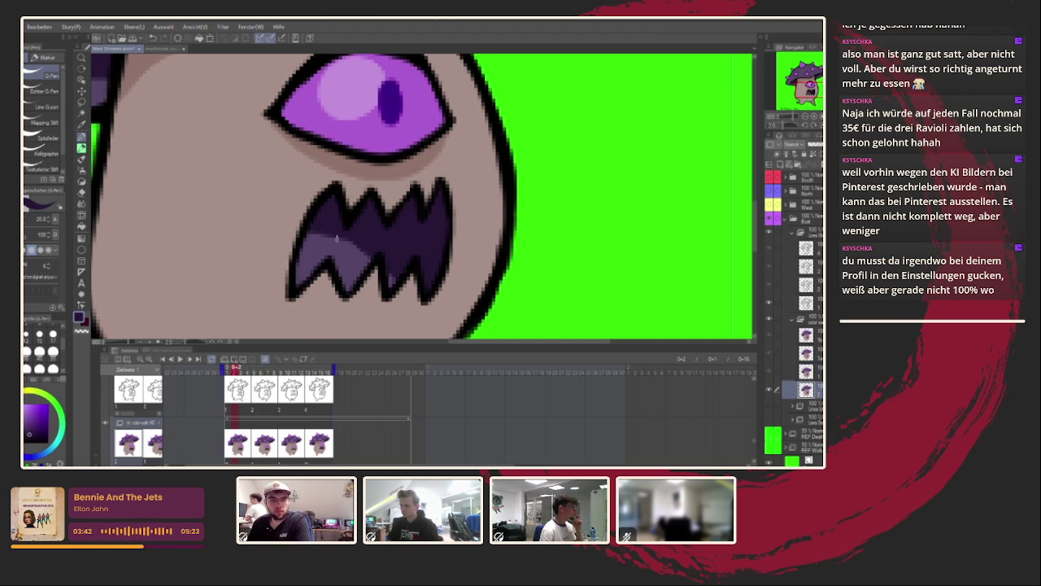
drag(306, 234, 355, 247)
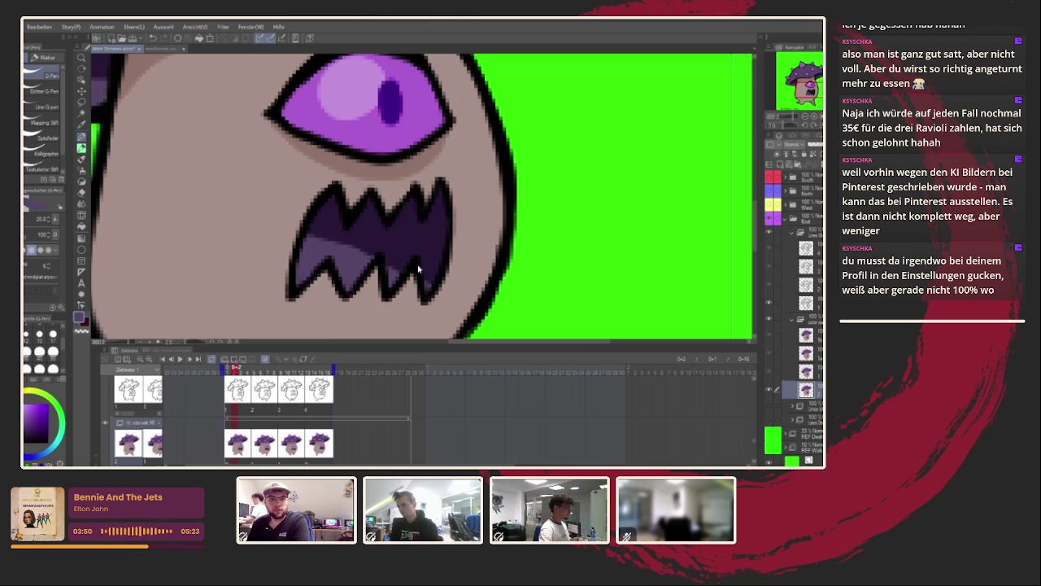
Fit the mushroom to the window and scrub frames 2 to 14 to check the mouth.
key(ctrl+0)
scroll(446, 255, up, 5)
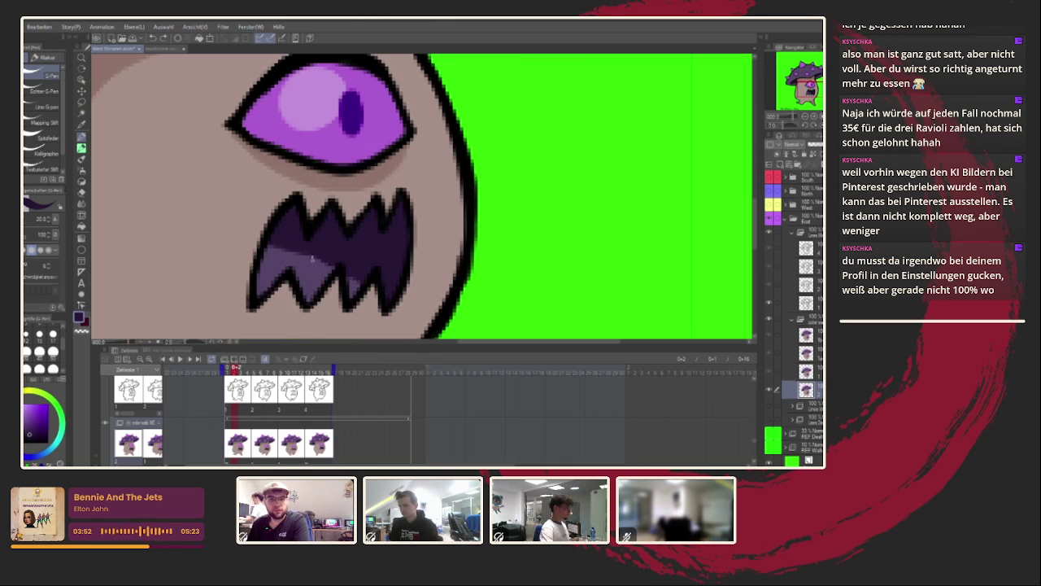
mouse_move(298, 367)
mouse_down()
mouse_move(318, 368)
mouse_move(232, 368)
mouse_up()
key(ctrl+0)
Play the walk cycle, zoom in while it runs, then fit the whole frame back in the window.
click(181, 358)
scroll(460, 193, down, 3)
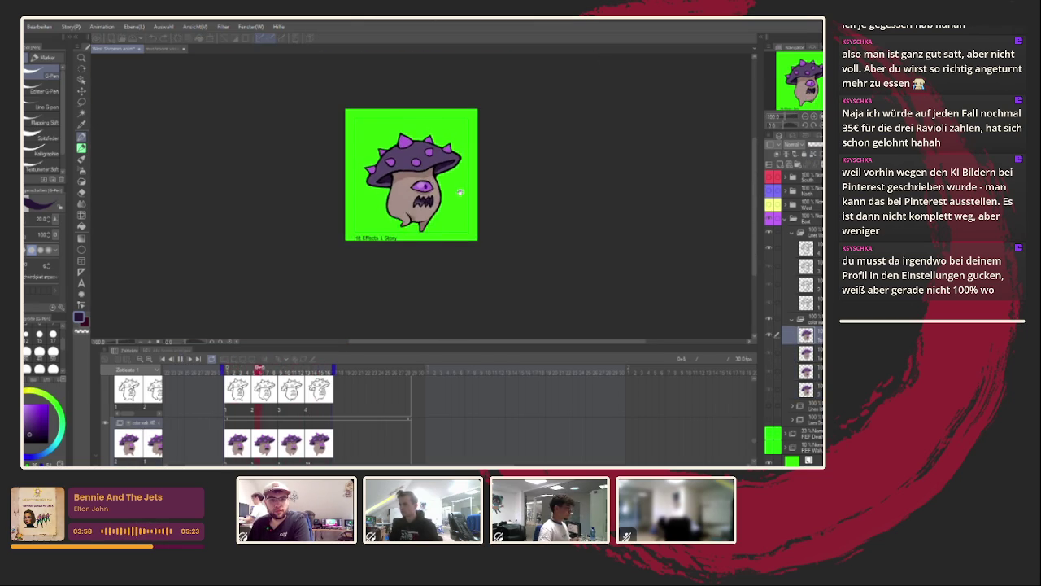
scroll(459, 193, up, 3)
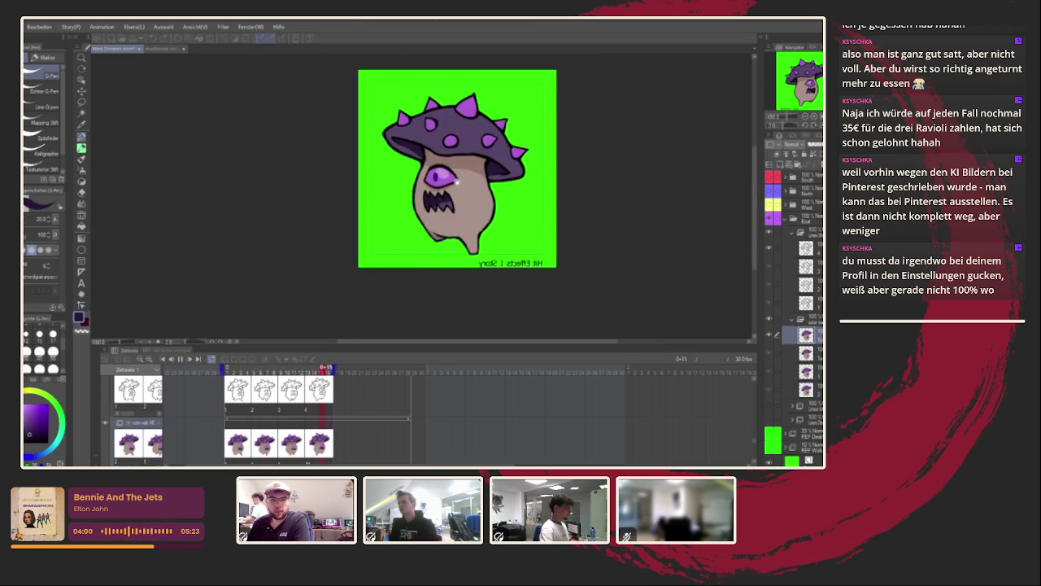
scroll(440, 210, up, 1)
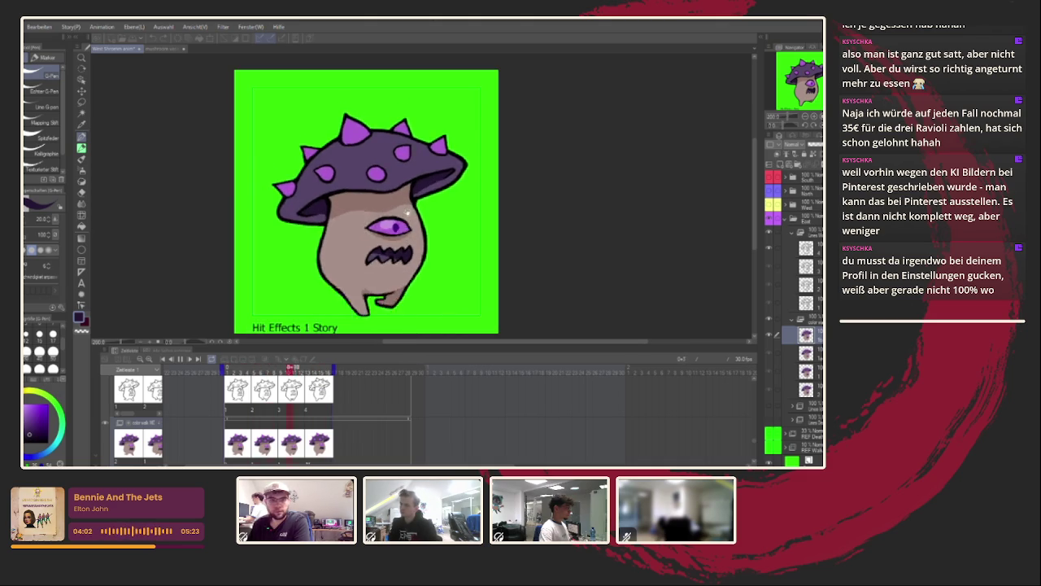
scroll(368, 254, up, 3)
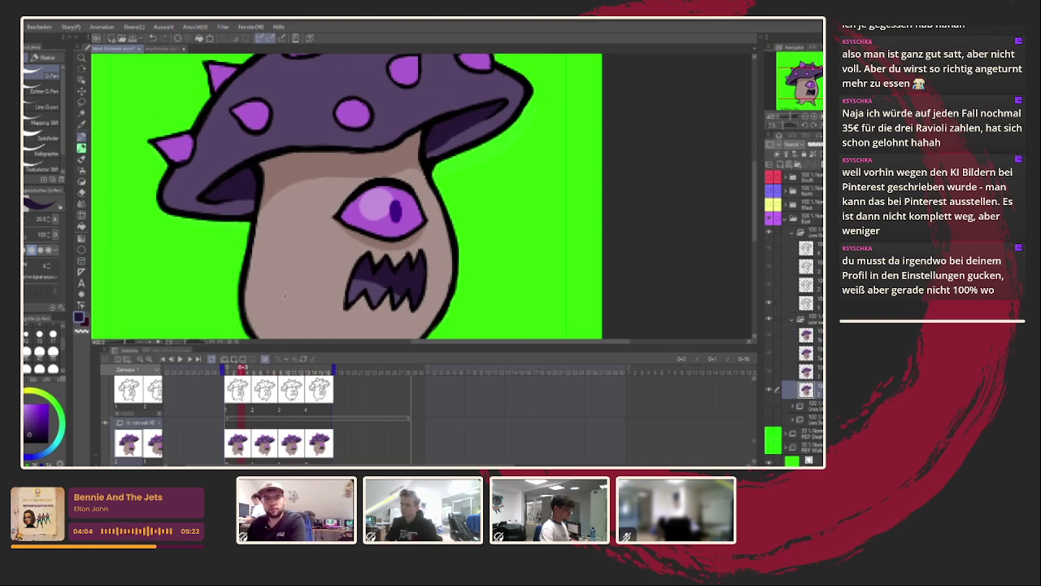
scroll(265, 160, up, 1)
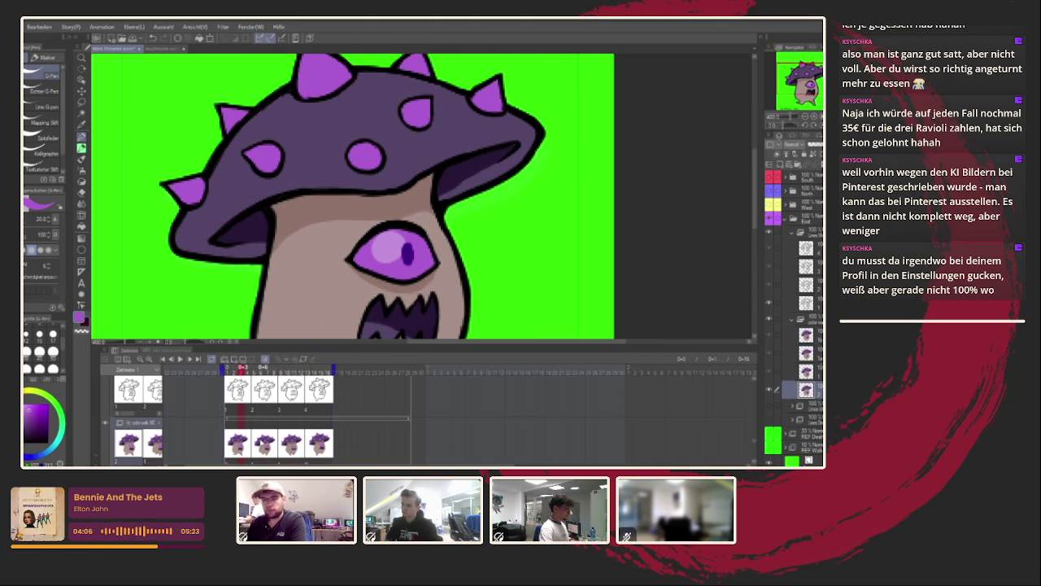
scroll(281, 150, up, 4)
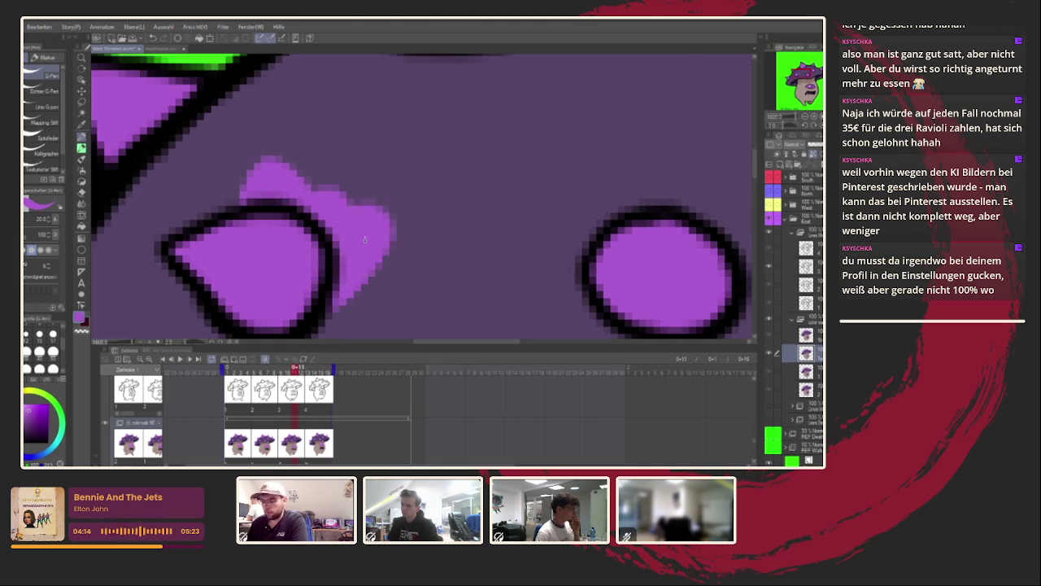
key(ctrl+0)
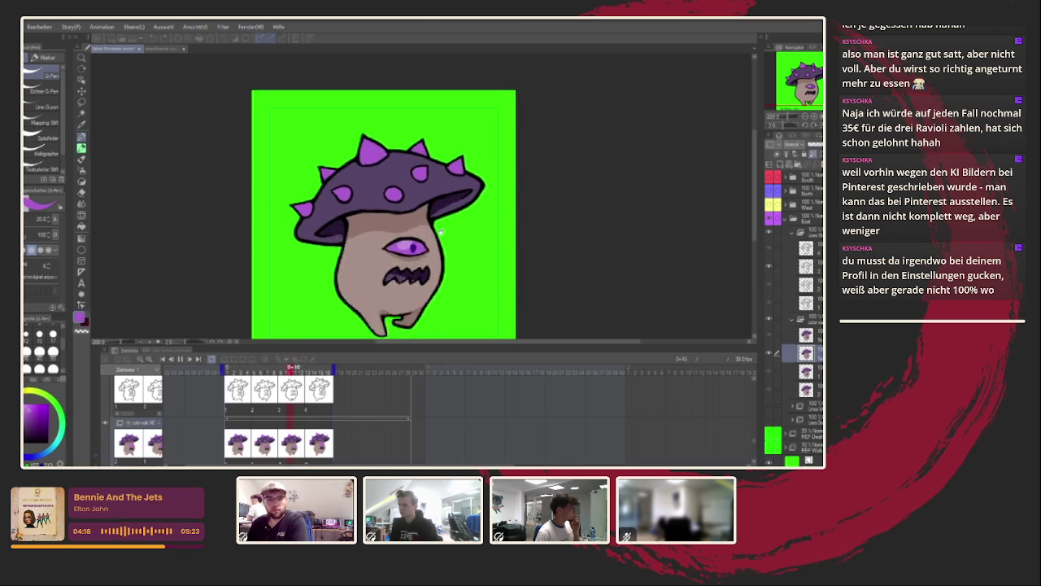
Pan and zoom to frame the full mushroom, then stop the playback on frame 7.
drag(362, 347, 352, 306)
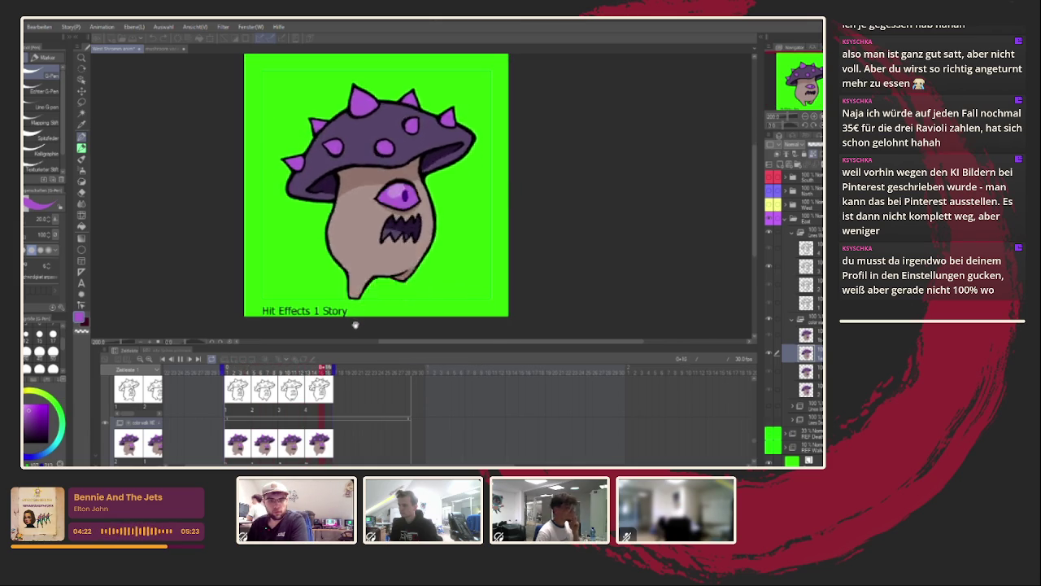
scroll(355, 322, down, 2)
scroll(357, 313, up, 2)
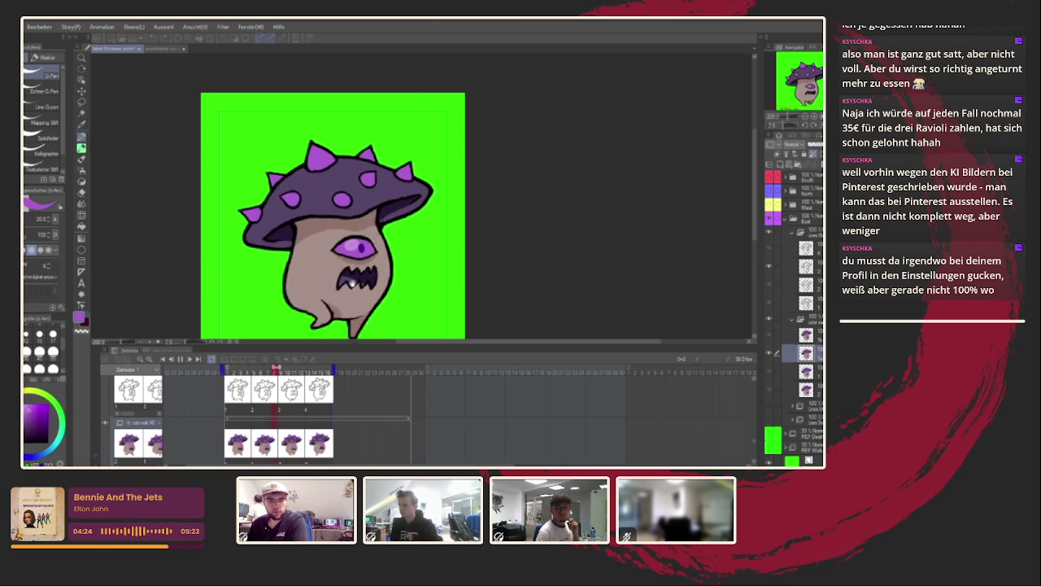
scroll(353, 280, up, 4)
scroll(353, 279, down, 5)
scroll(410, 236, down, 1)
scroll(395, 233, down, 1)
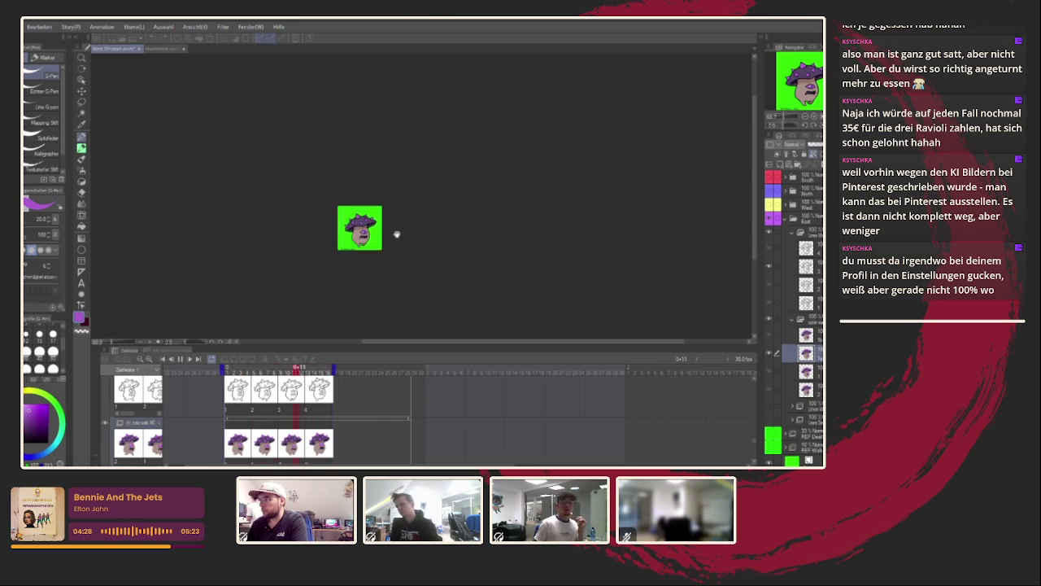
scroll(397, 240, up, 1)
scroll(397, 239, up, 2)
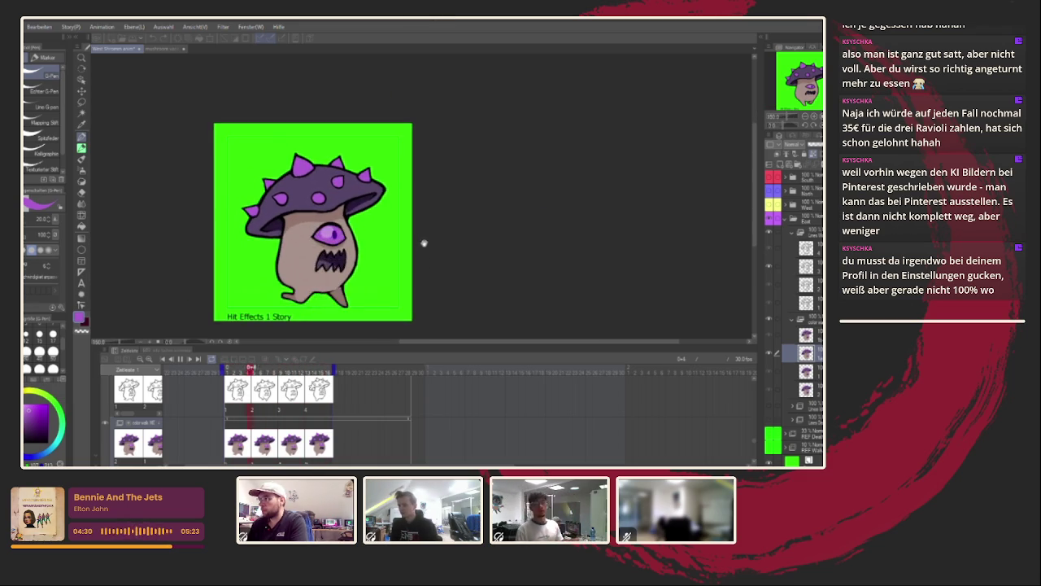
click(769, 220)
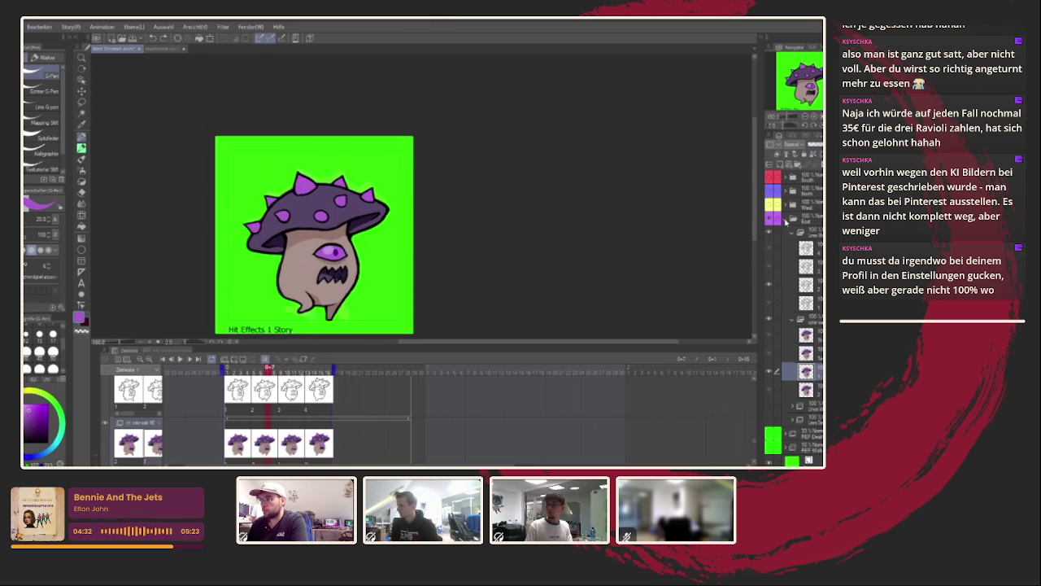
click(769, 219)
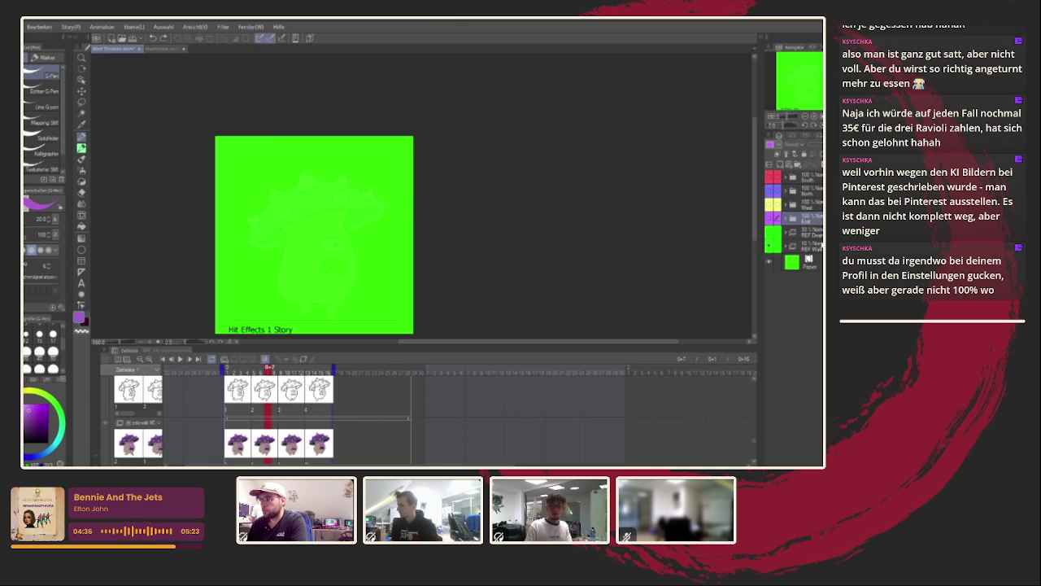
click(805, 247)
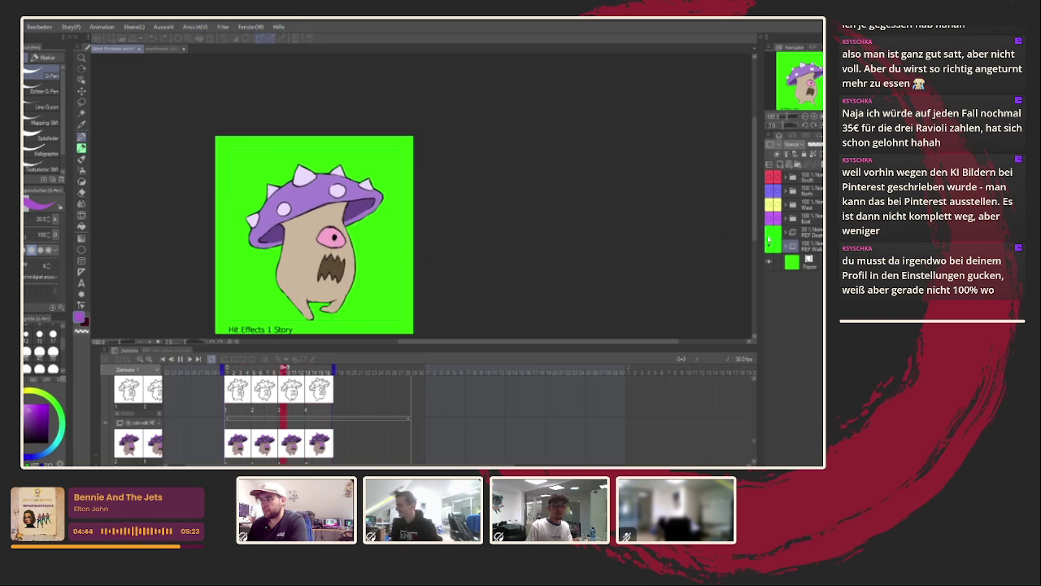
click(771, 231)
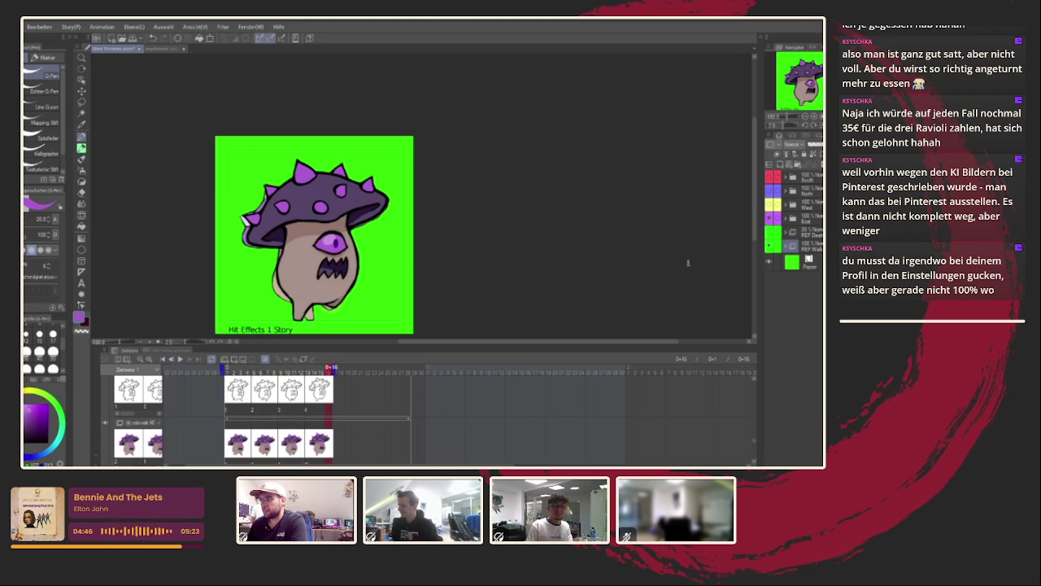
click(770, 248)
click(178, 360)
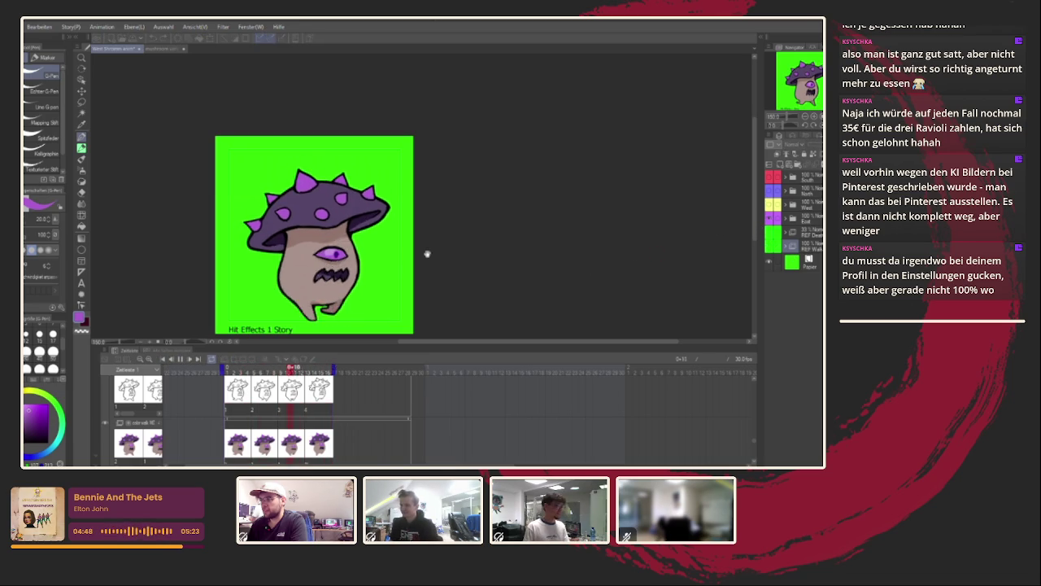
Zoom in and out on the playing walk cycle to review the mushroom.
scroll(435, 236, down, 2)
scroll(433, 238, down, 3)
scroll(432, 237, down, 1)
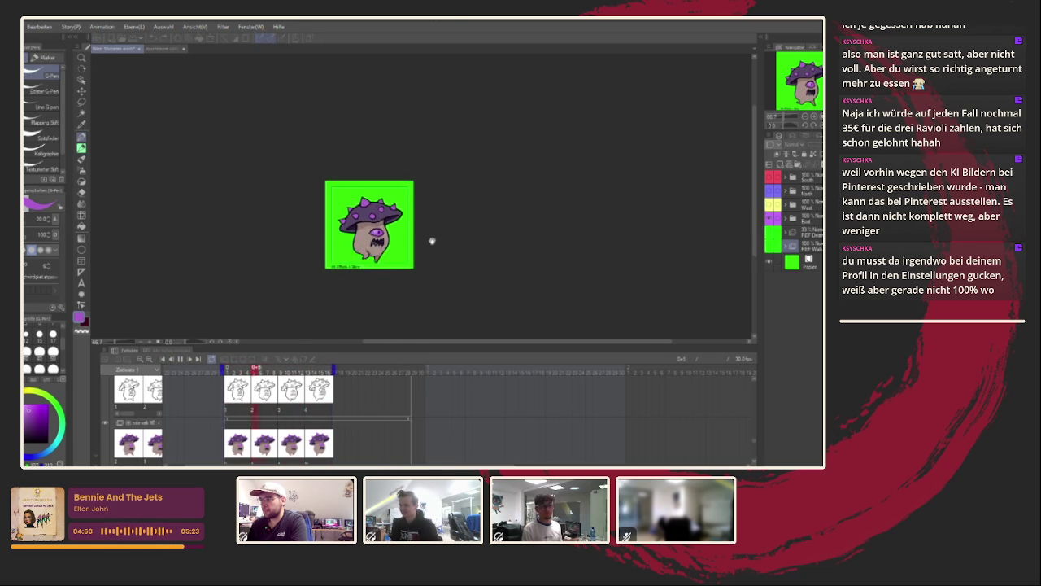
scroll(422, 238, up, 4)
scroll(411, 238, down, 4)
scroll(406, 239, up, 2)
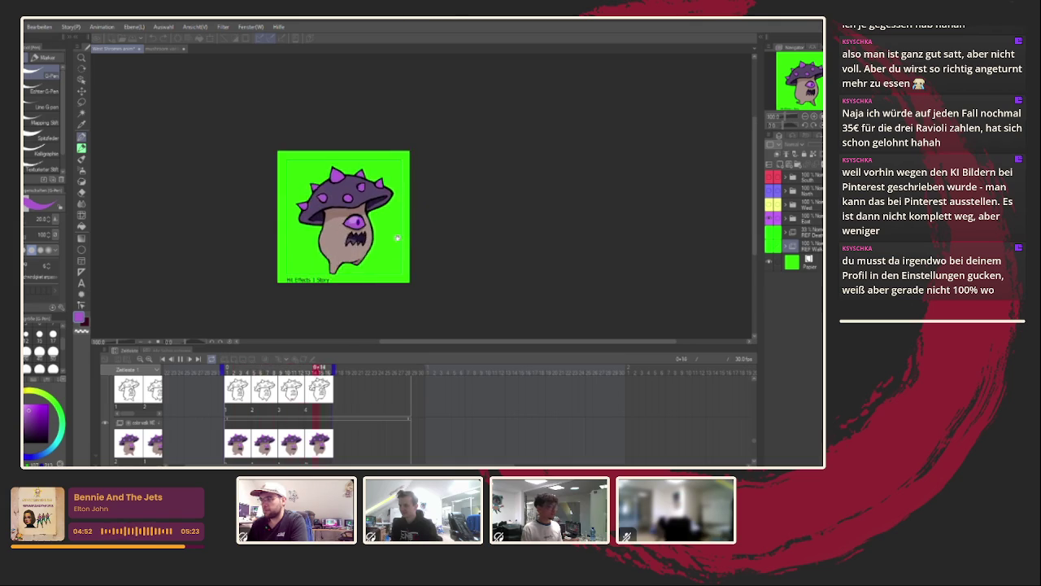
scroll(399, 236, up, 1)
scroll(418, 233, down, 2)
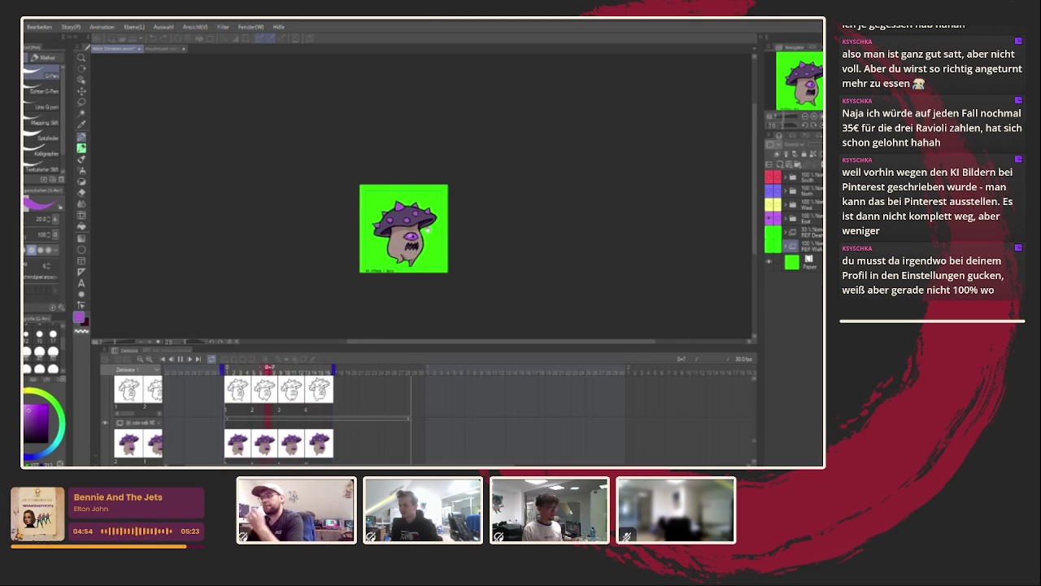
scroll(428, 229, down, 2)
scroll(427, 230, up, 3)
scroll(426, 231, up, 1)
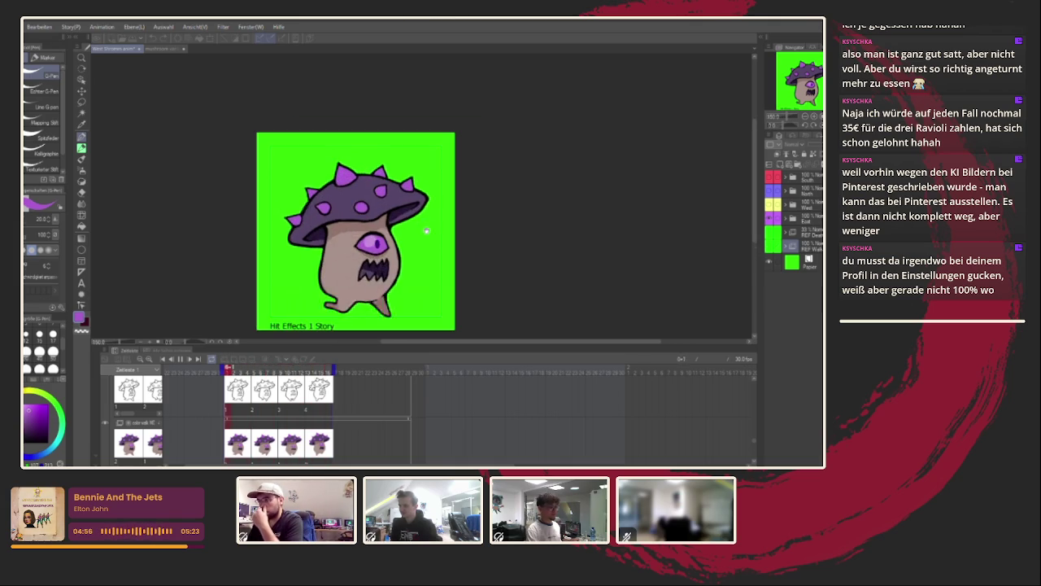
scroll(424, 236, down, 2)
scroll(421, 248, up, 1)
scroll(418, 258, up, 1)
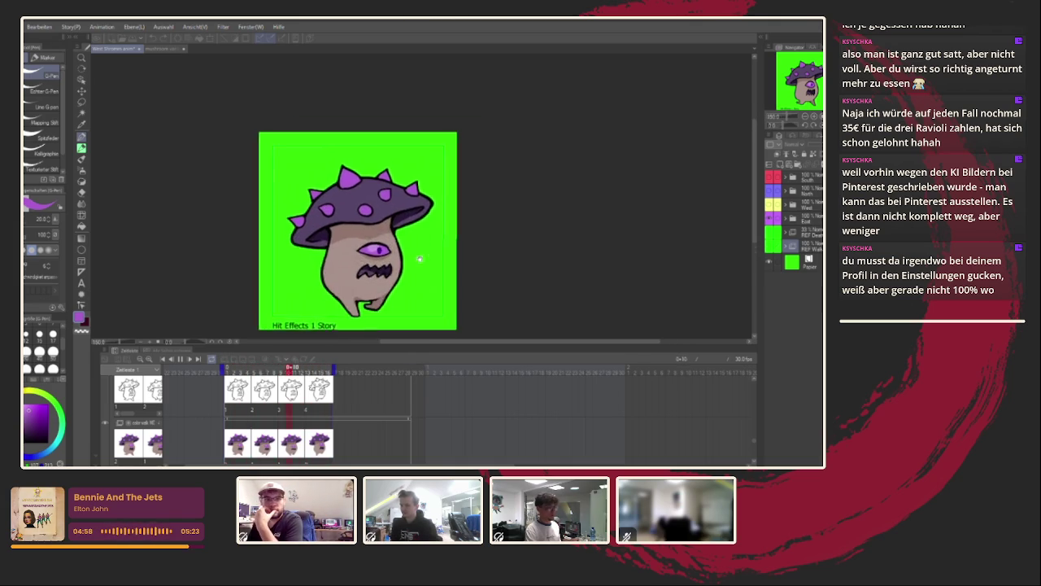
Stop playback and hide the mushroom animation folder, leaving only the green background.
drag(418, 258, 417, 265)
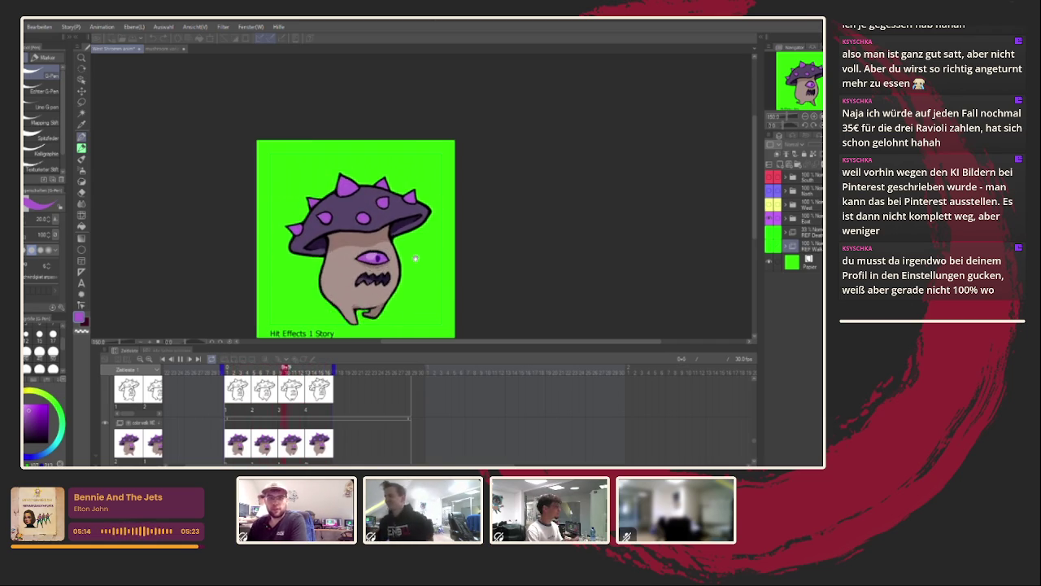
key(Return)
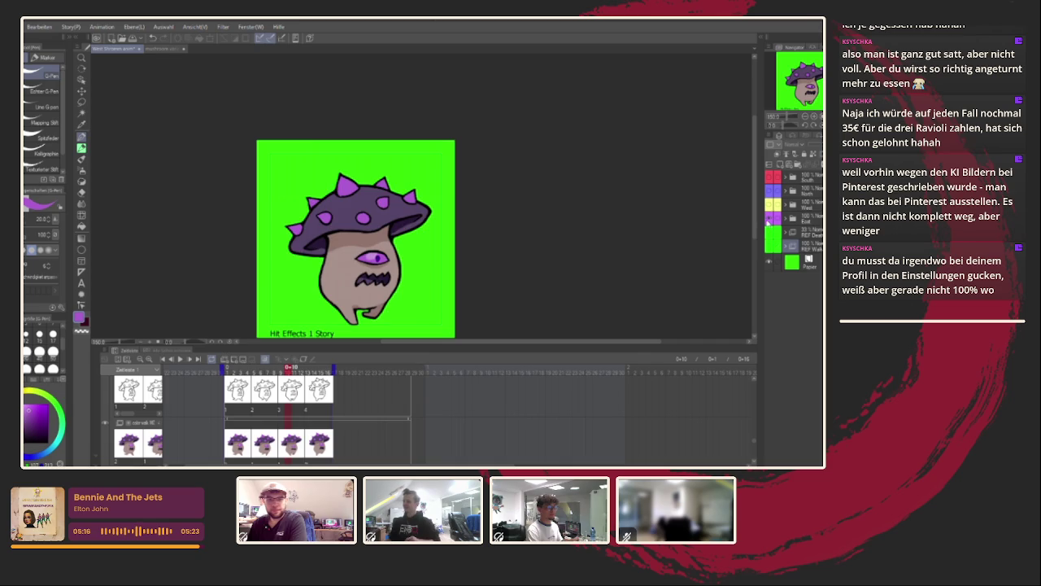
click(768, 221)
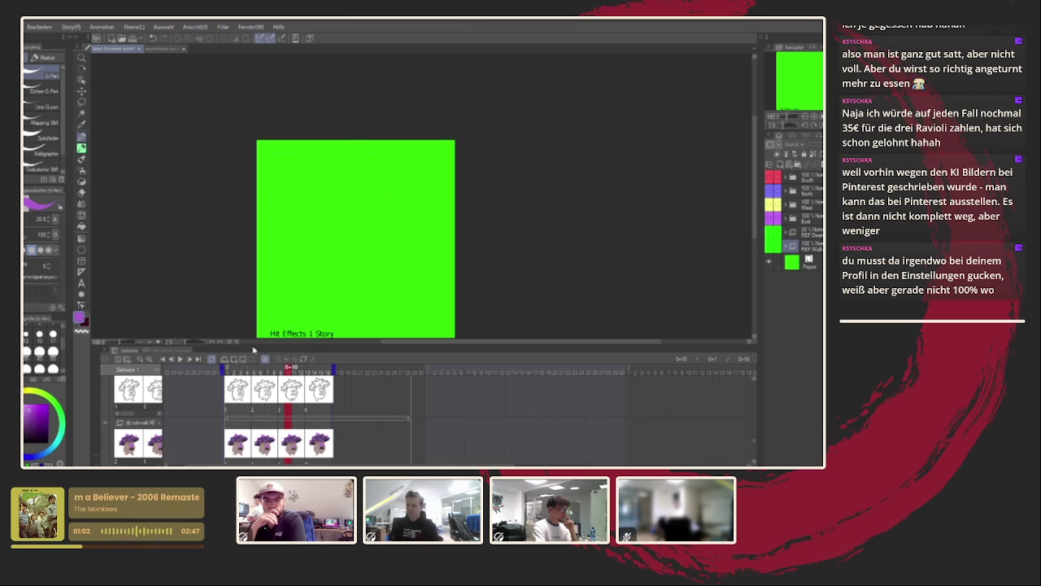
Play and stop the walk cycle, play it again, and open the Sub View reference panel at 200%.
key(Return)
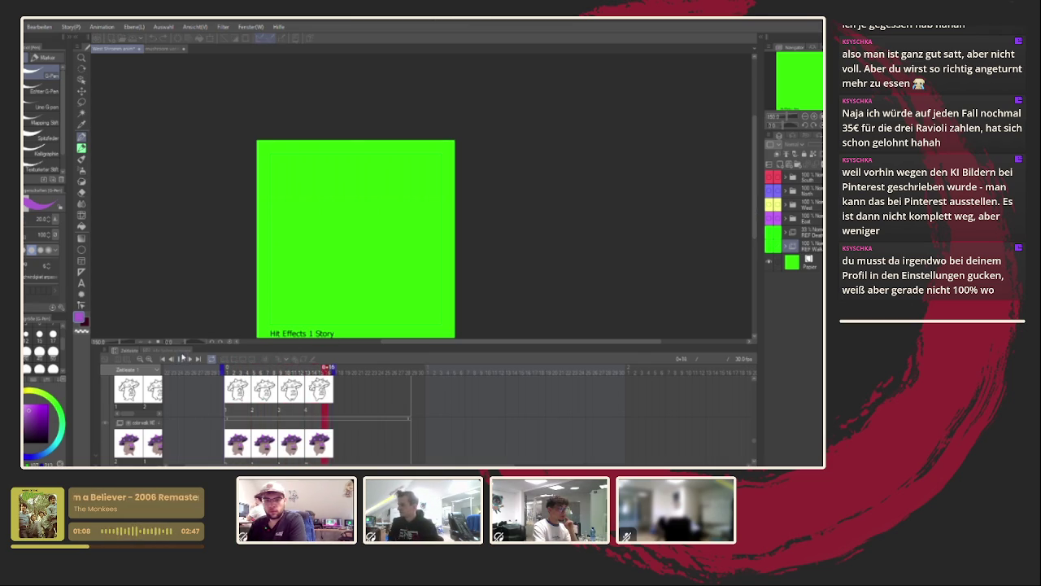
key(Return)
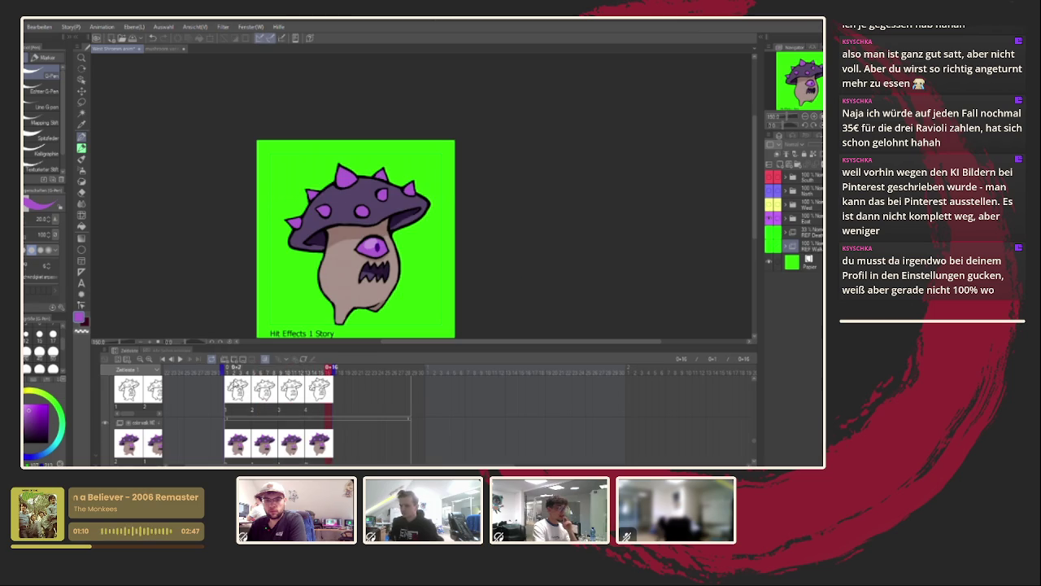
click(181, 359)
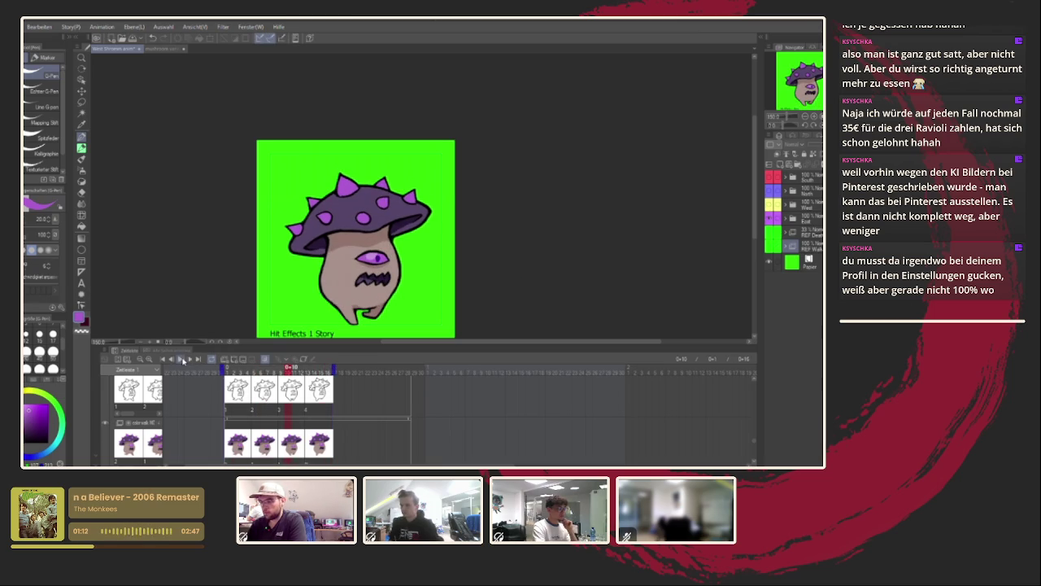
click(70, 38)
scroll(445, 240, up, 1)
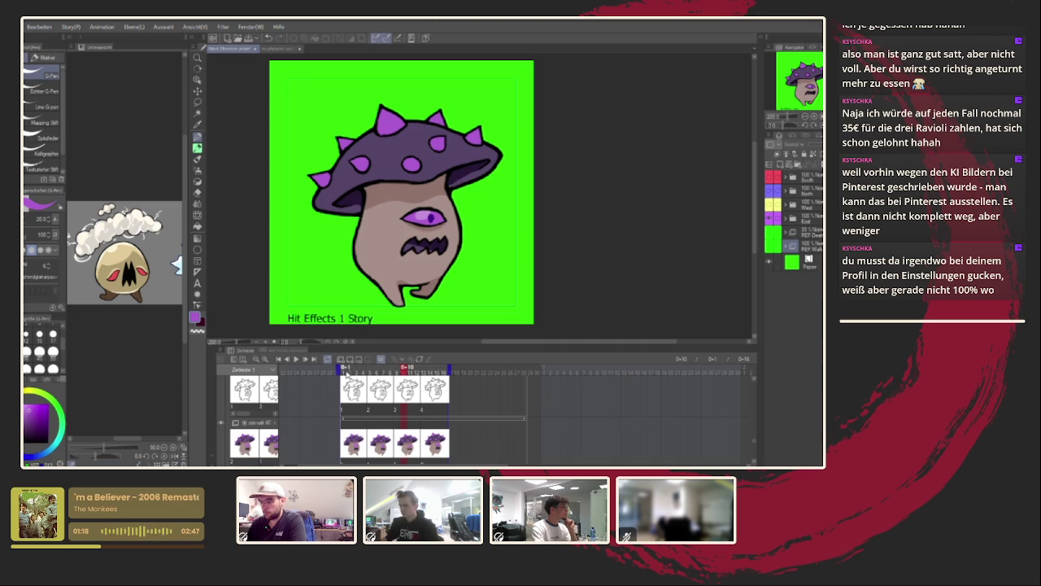
Go to frame 2 and pan the mushroom reference image down within the Sub View panel.
click(352, 372)
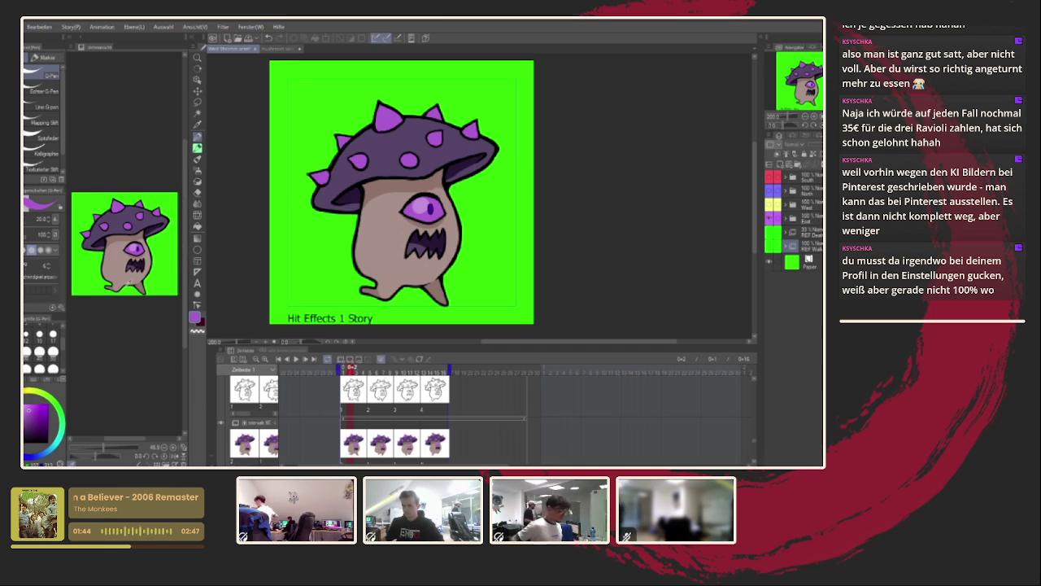
scroll(146, 255, up, 2)
drag(146, 254, 146, 284)
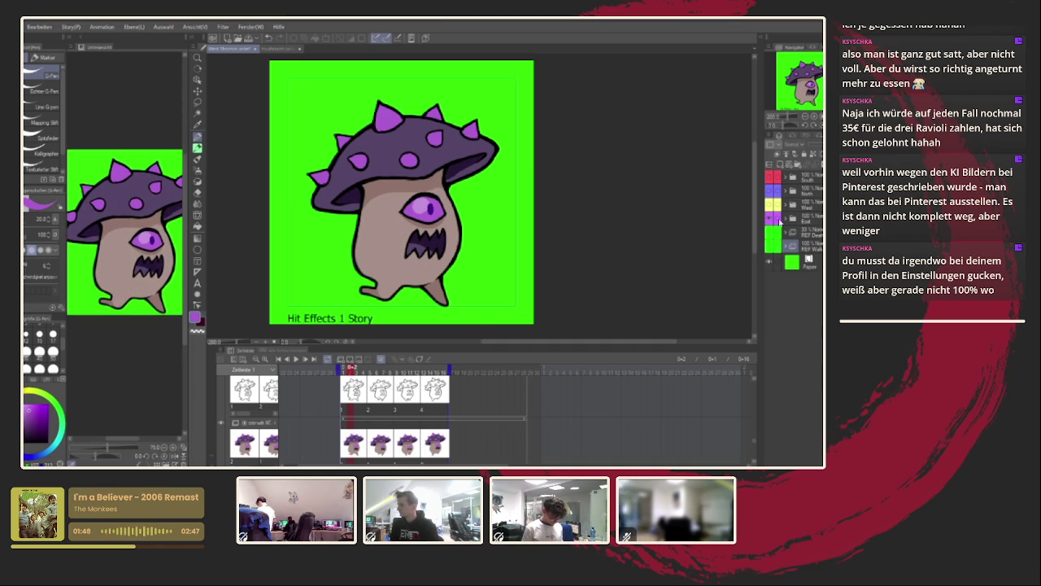
Expand the REF Death and mushroom layer folders and hide the colour fill, leaving line art.
click(786, 233)
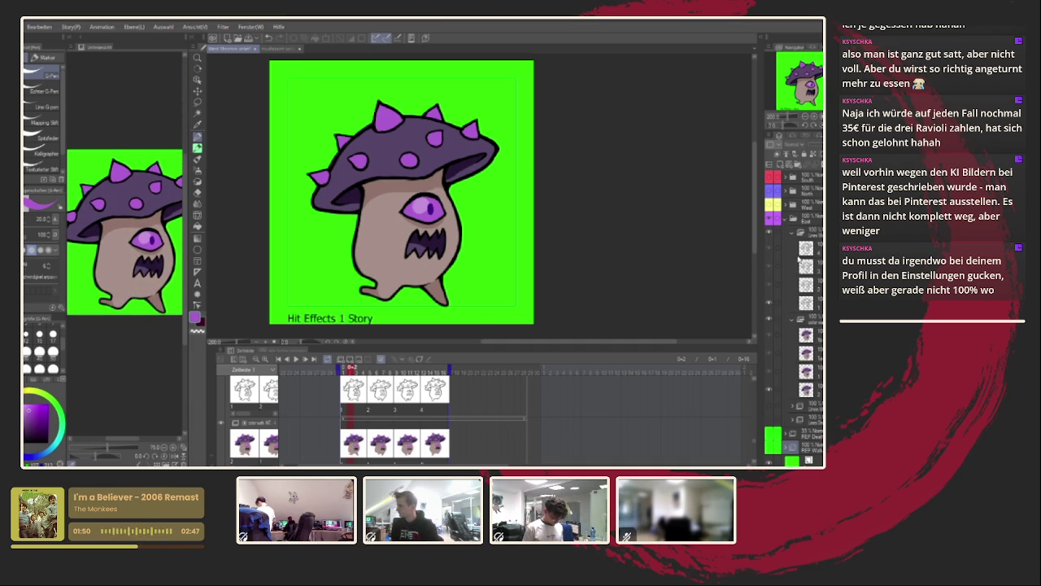
click(791, 247)
click(769, 247)
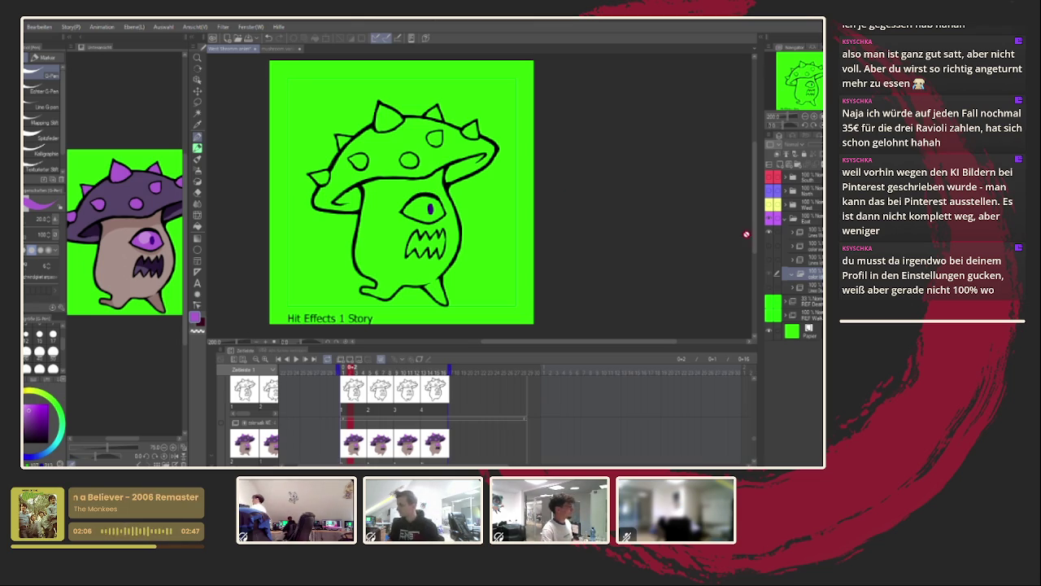
Create a new blank animation cel at frame 1 in the timeline.
scroll(757, 442, down, 3)
scroll(753, 449, down, 2)
click(342, 372)
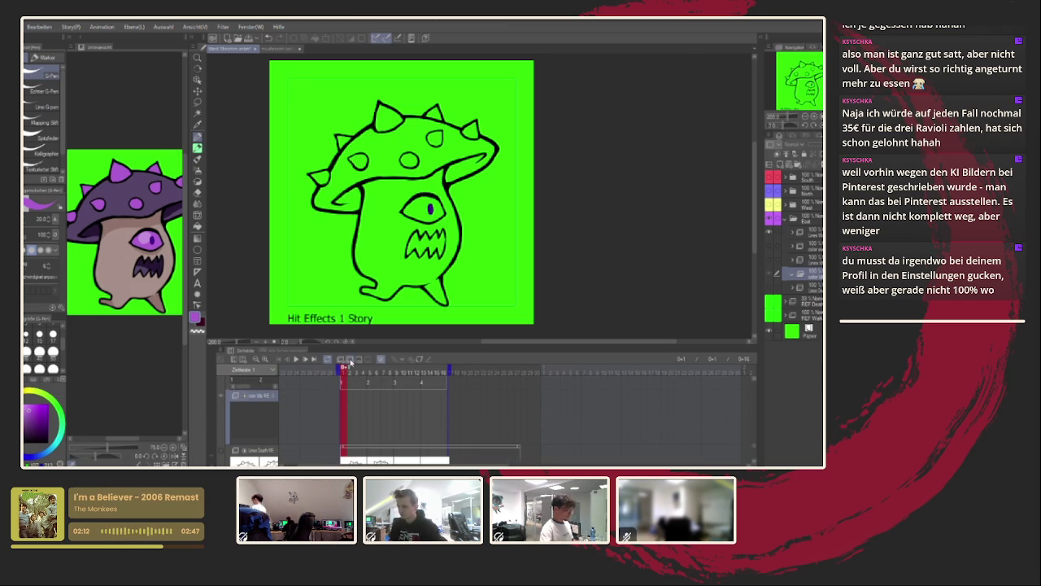
click(349, 358)
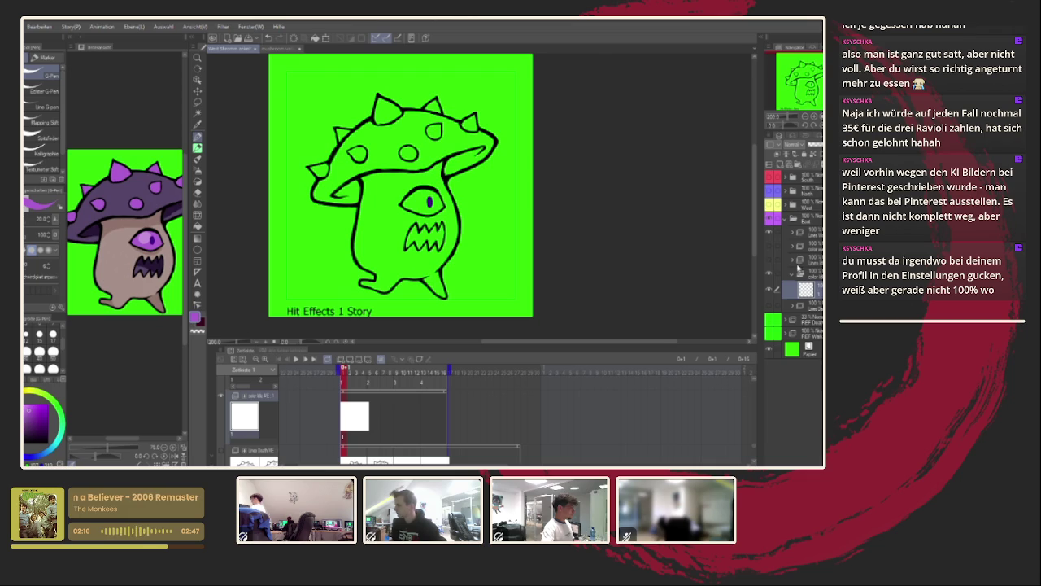
Eyedrop the dark purple from the eye pupil and hide the current line-art frame.
click(769, 236)
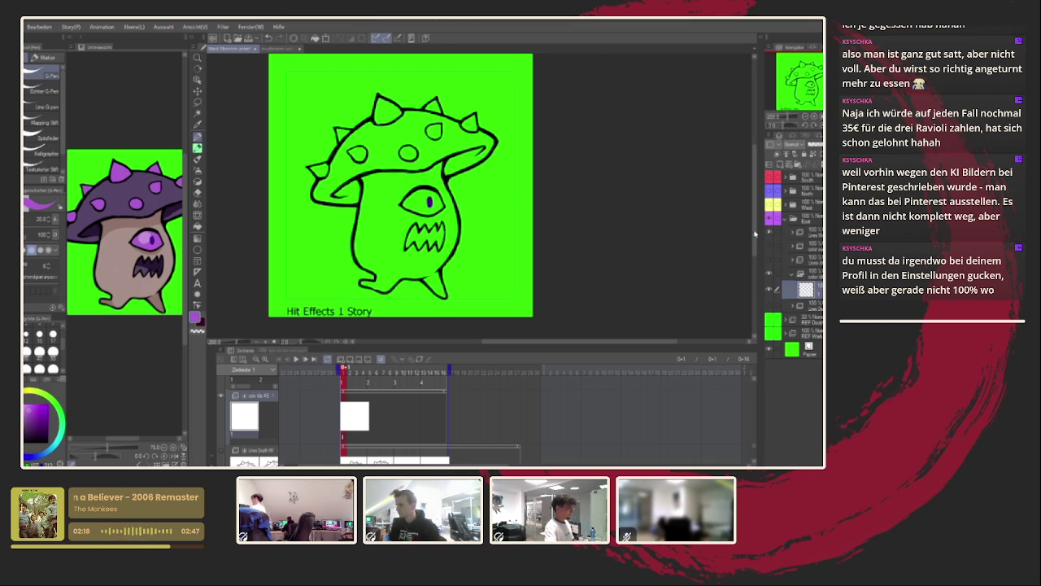
alt+click(431, 200)
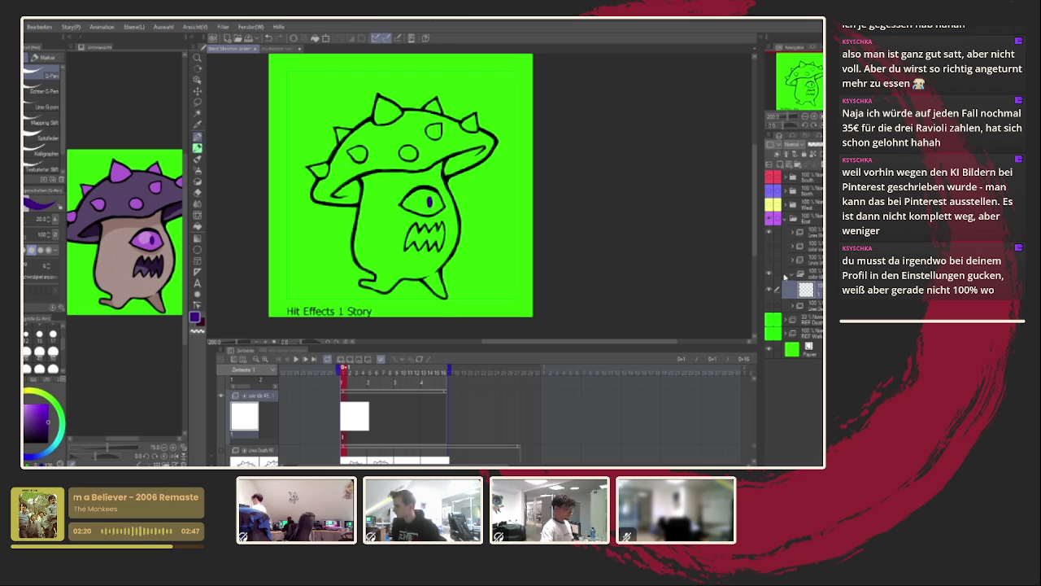
click(769, 236)
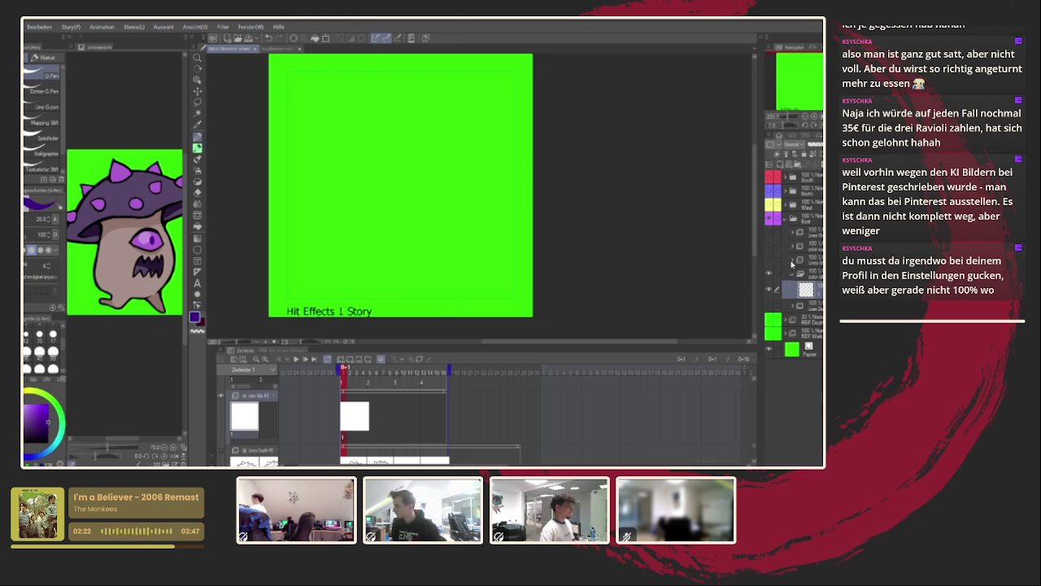
Sample the dark red from the reference image and switch to the Fill tool.
click(772, 260)
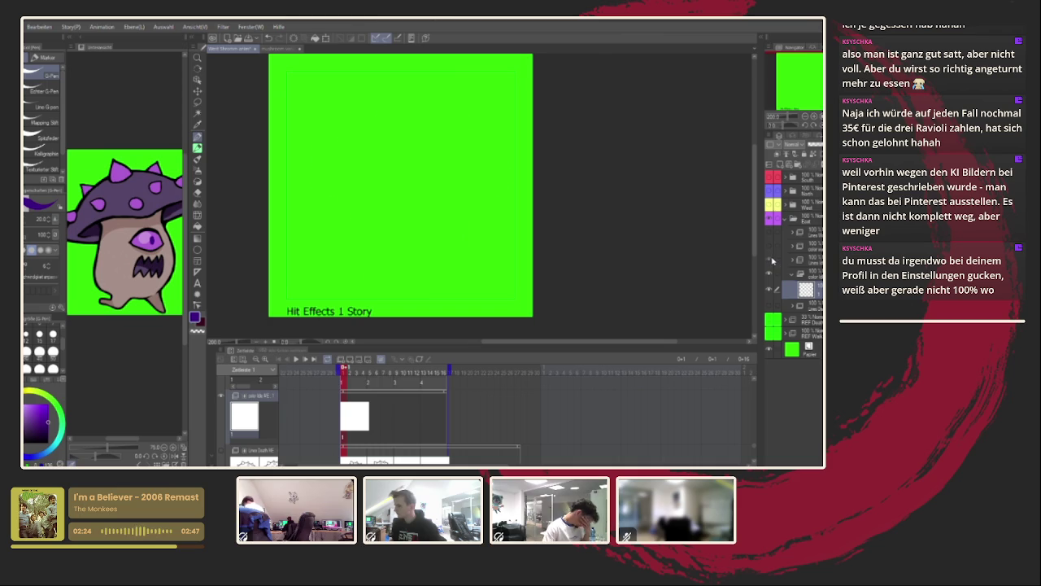
click(772, 260)
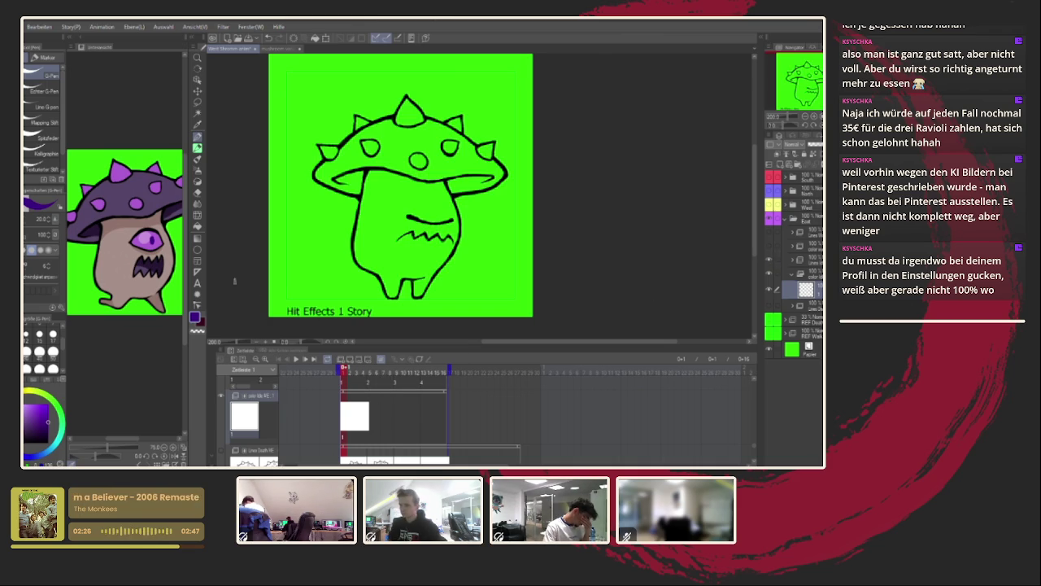
click(130, 269)
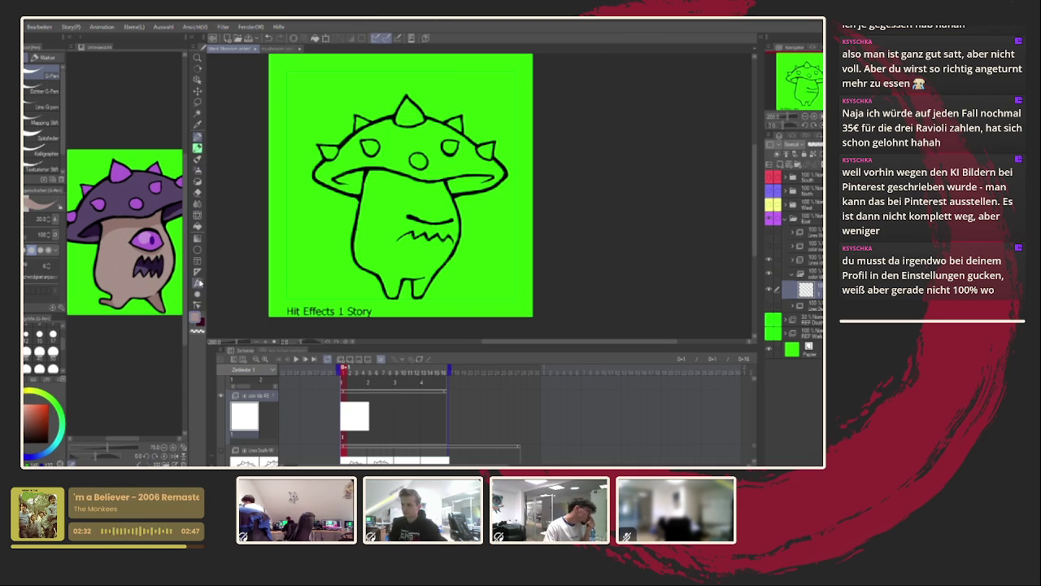
click(197, 227)
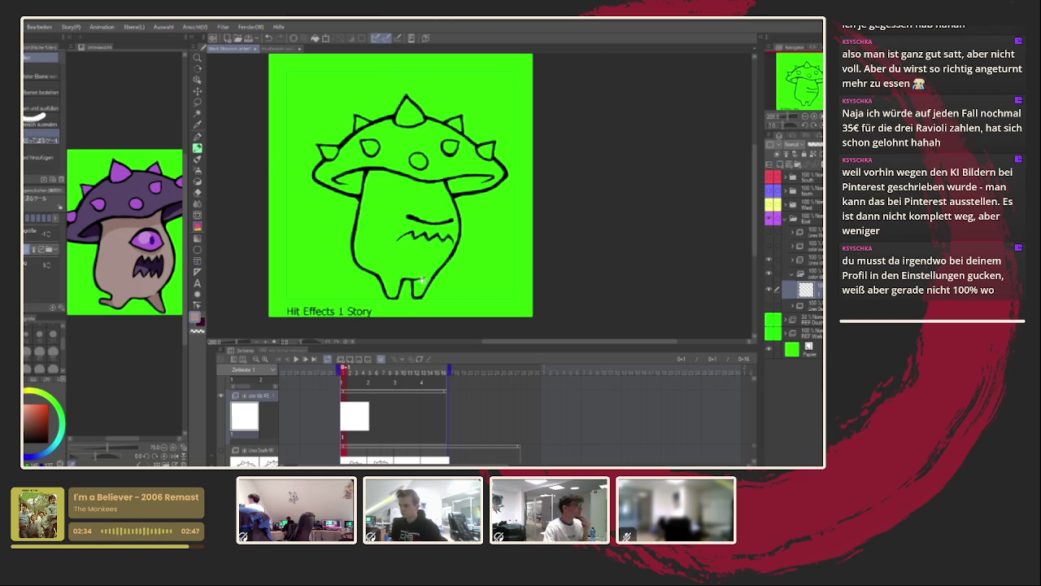
Select the colour track below the line art and fill the mushroom with brown.
click(448, 387)
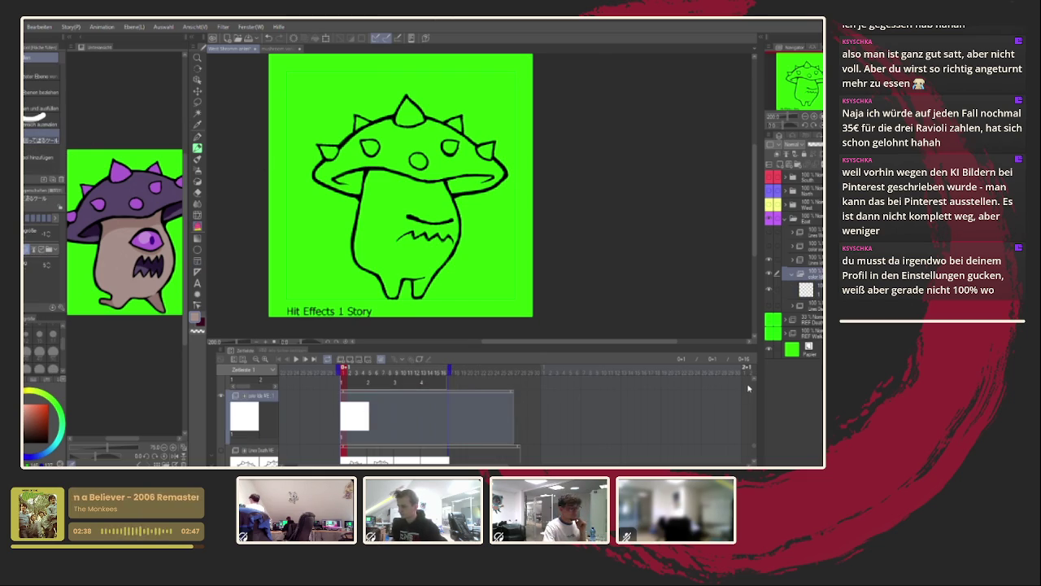
drag(757, 387, 756, 381)
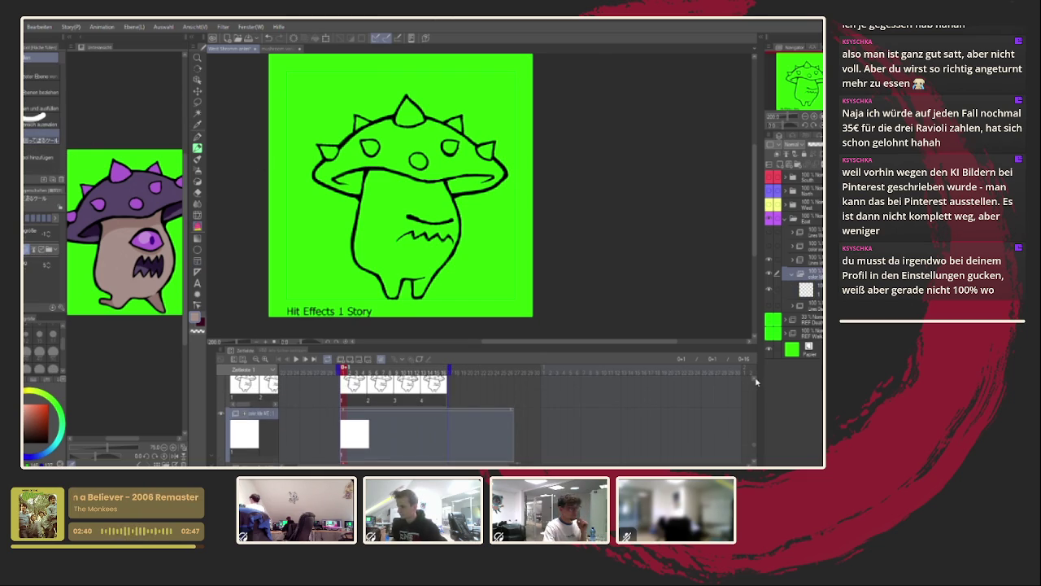
scroll(518, 380, up, 3)
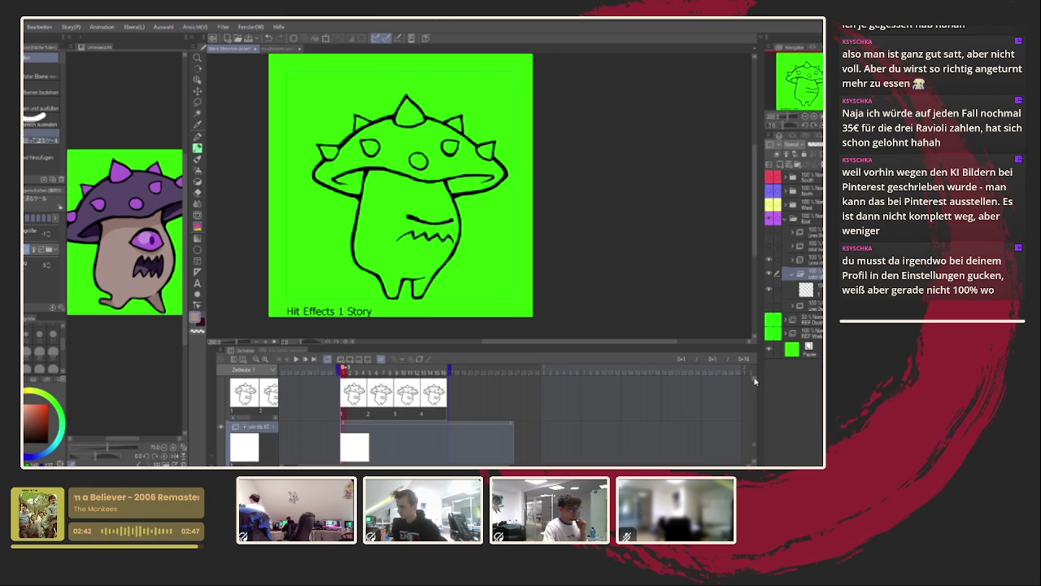
click(454, 385)
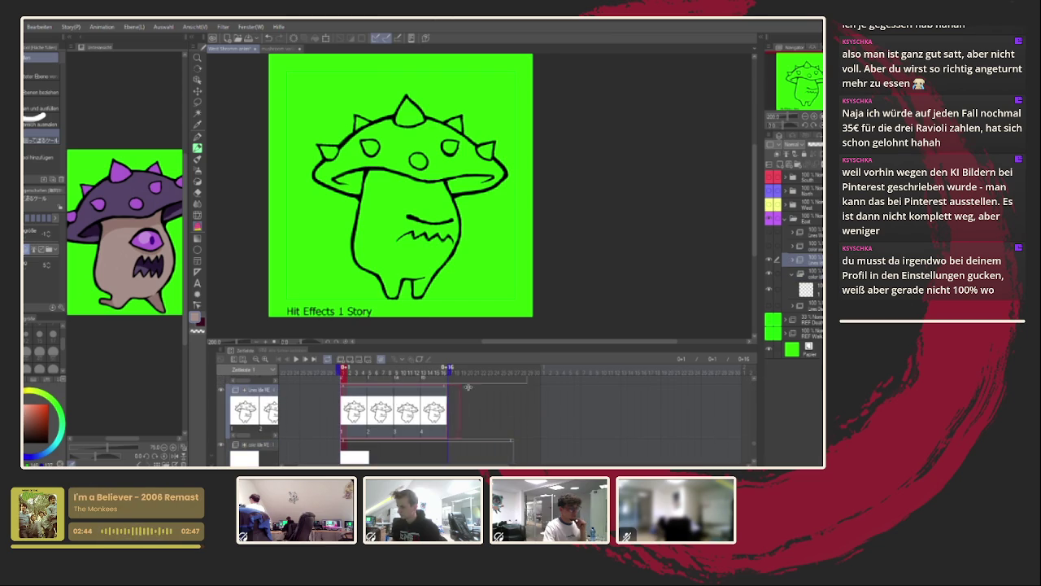
drag(755, 379, 755, 462)
scroll(754, 462, down, 1)
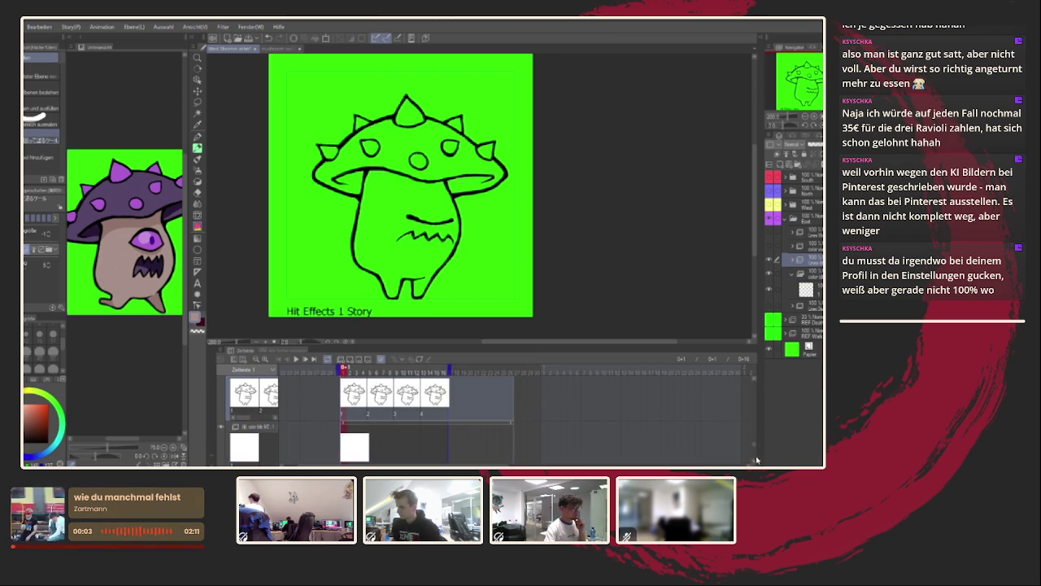
click(480, 444)
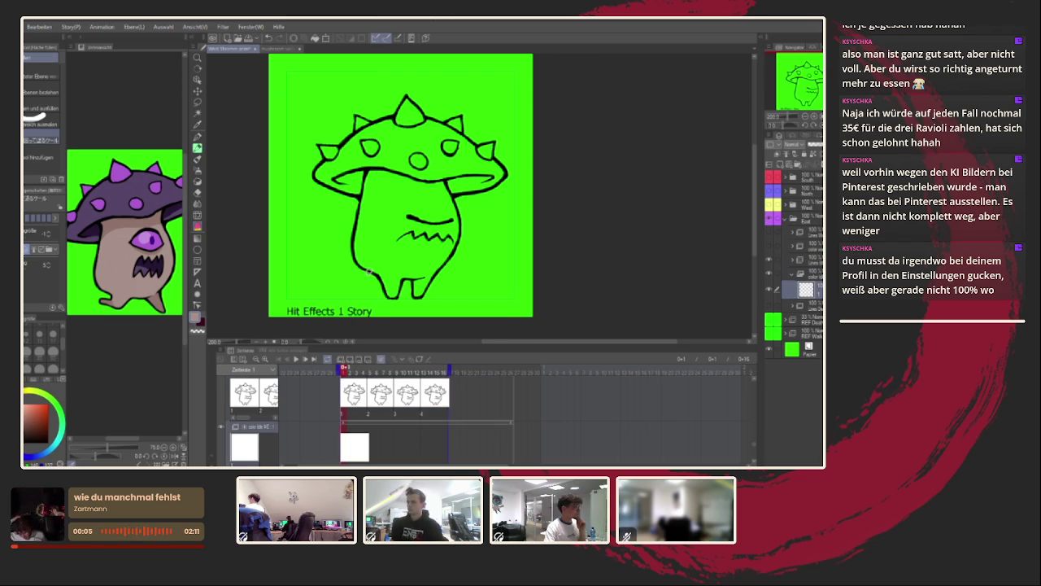
scroll(401, 267, down, 2)
click(407, 240)
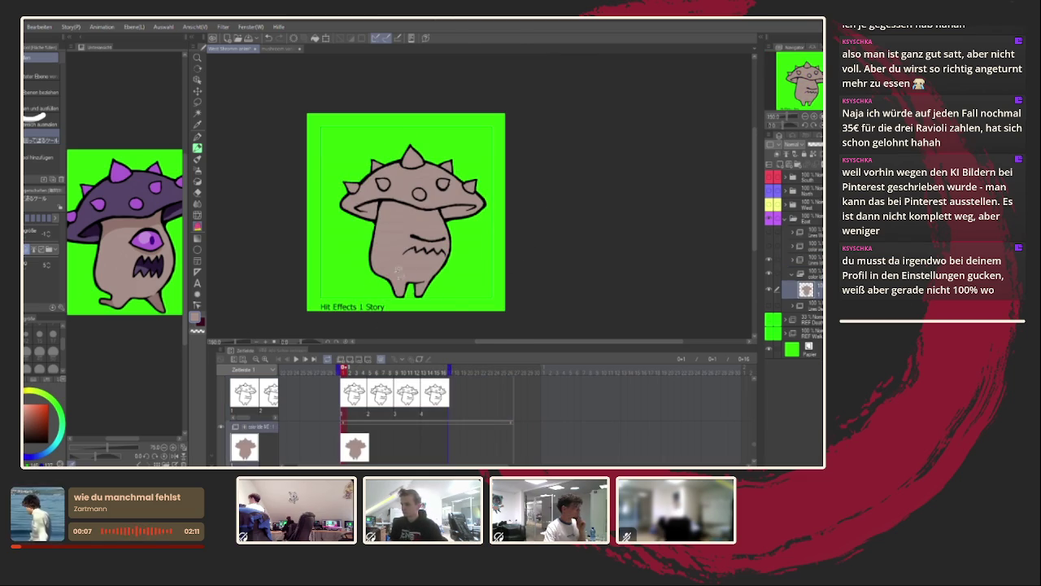
Sample the cap purple from the reference and fill the mushroom cap with it.
alt+click(159, 198)
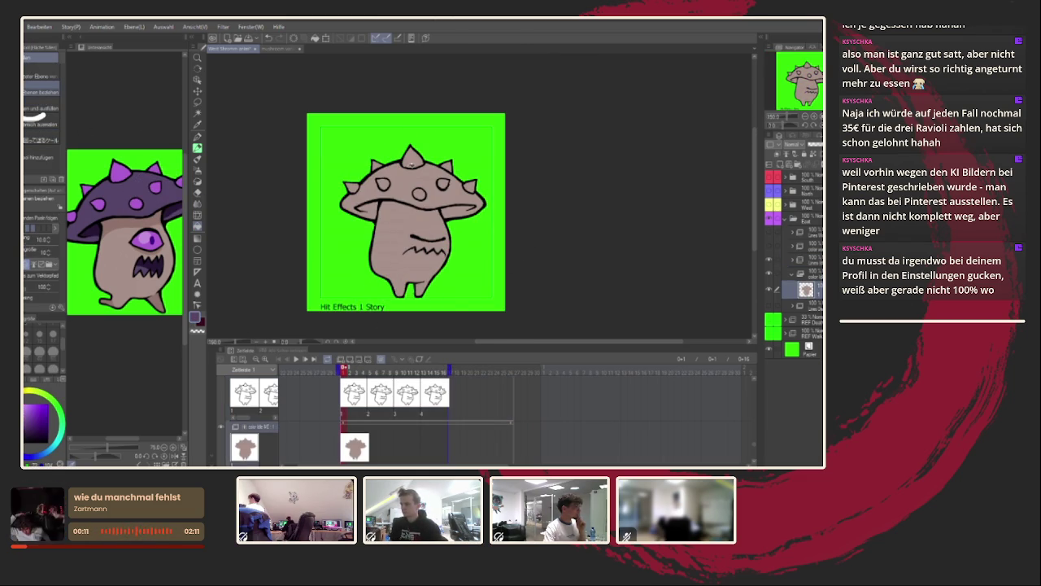
click(414, 180)
scroll(421, 186, up, 1)
scroll(420, 185, up, 2)
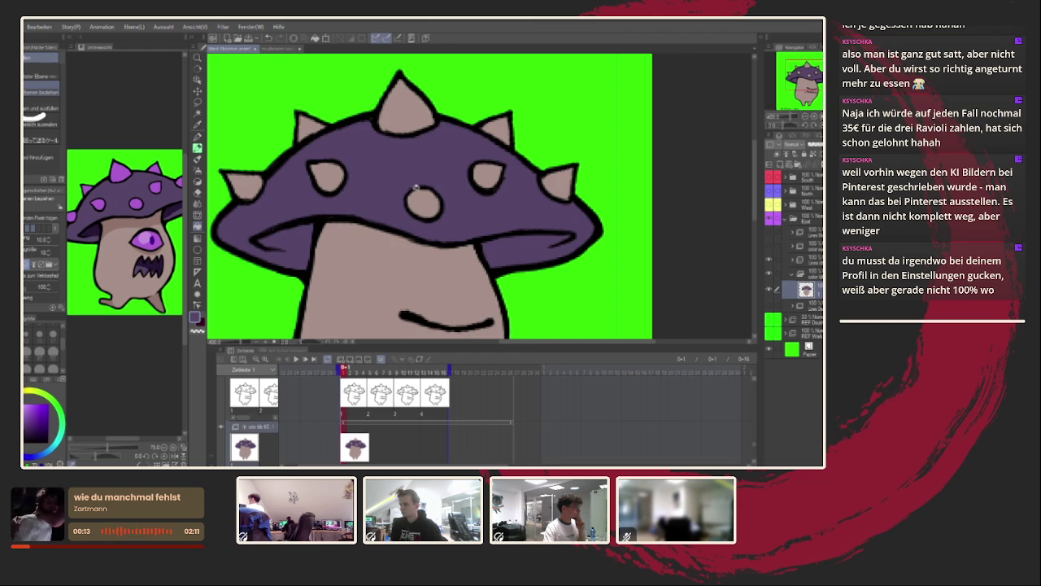
scroll(416, 186, down, 2)
Fill all spikes and cap dots with the brighter purple sampled from the reference.
alt+click(118, 161)
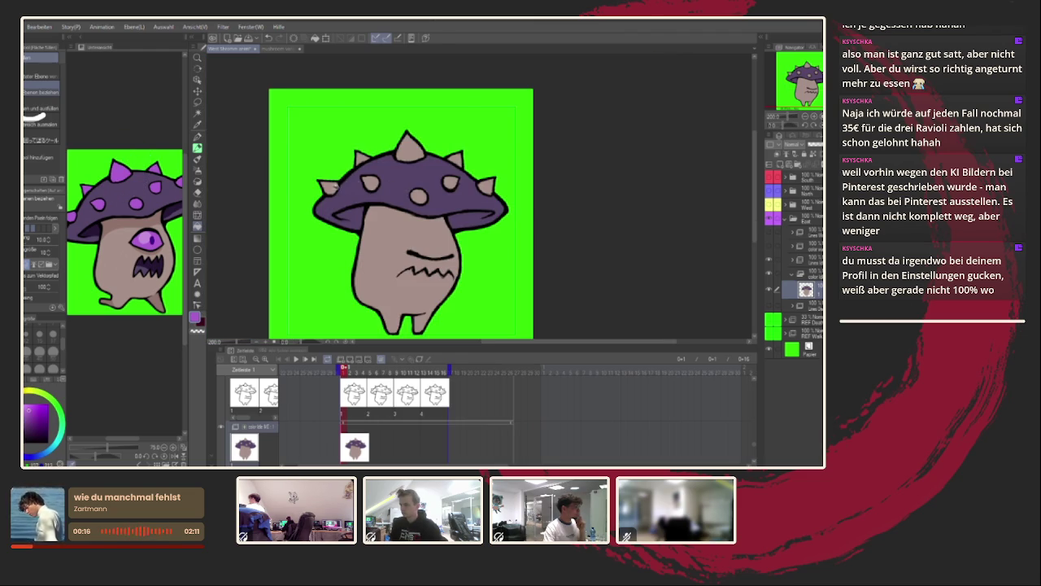
scroll(334, 185, up, 2)
click(327, 184)
click(408, 178)
click(391, 128)
click(487, 110)
click(510, 209)
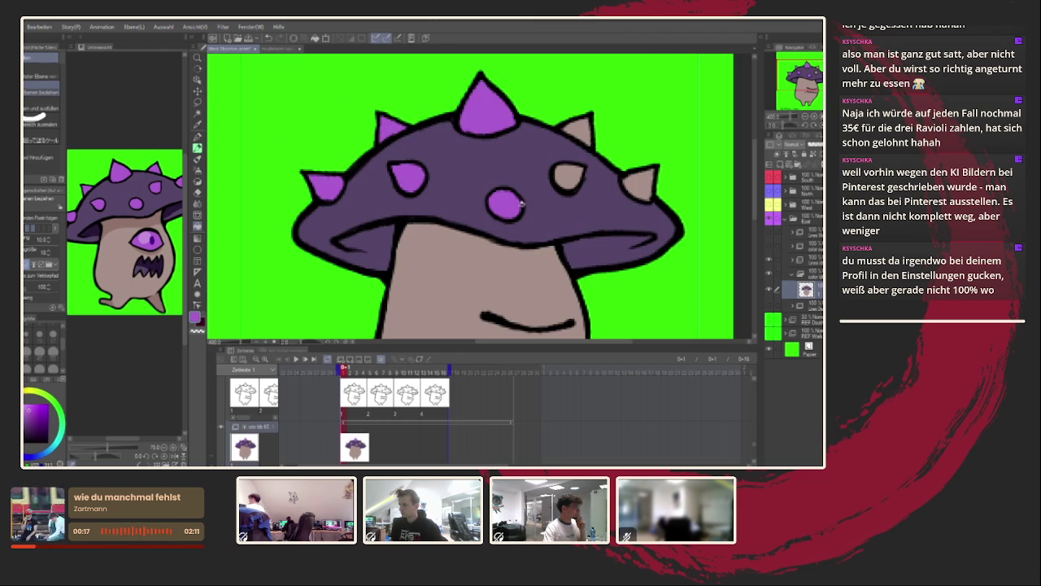
click(568, 176)
click(577, 131)
click(641, 185)
Sample the stem colour from the reference image.
scroll(397, 198, down, 2)
scroll(397, 198, down, 2)
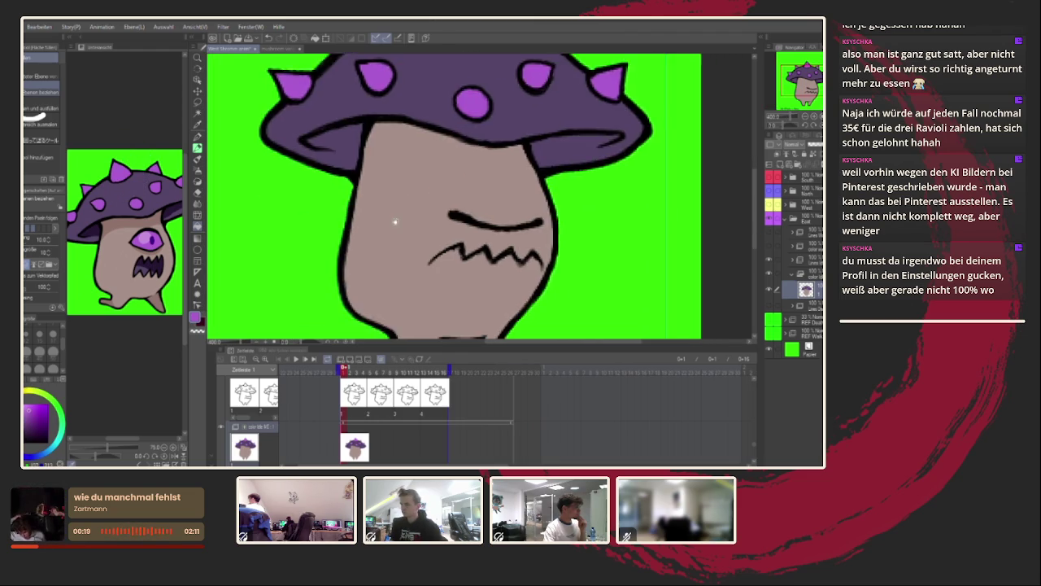
scroll(397, 198, down, 2)
scroll(397, 198, up, 2)
alt+click(147, 218)
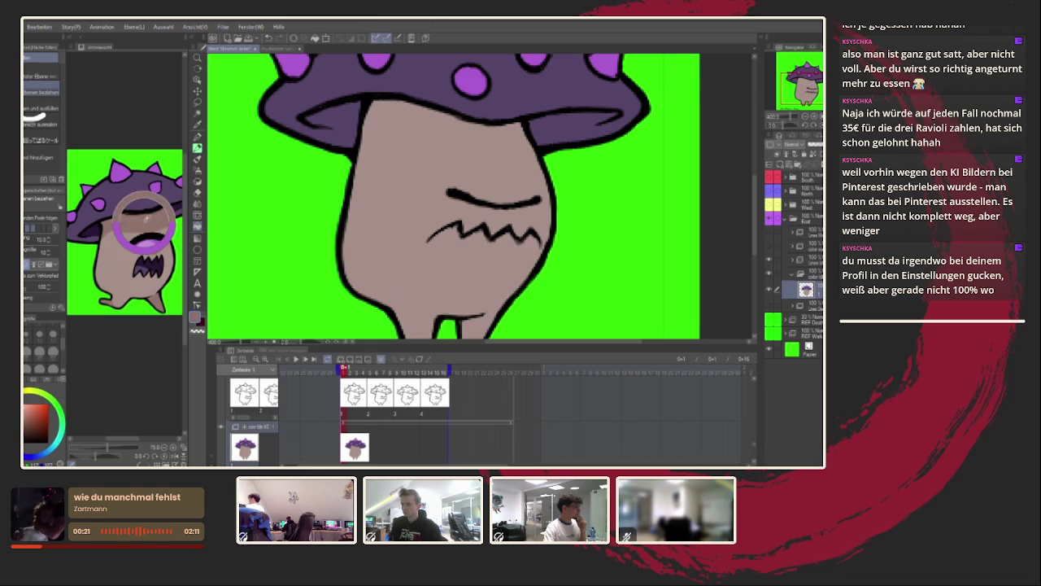
click(197, 136)
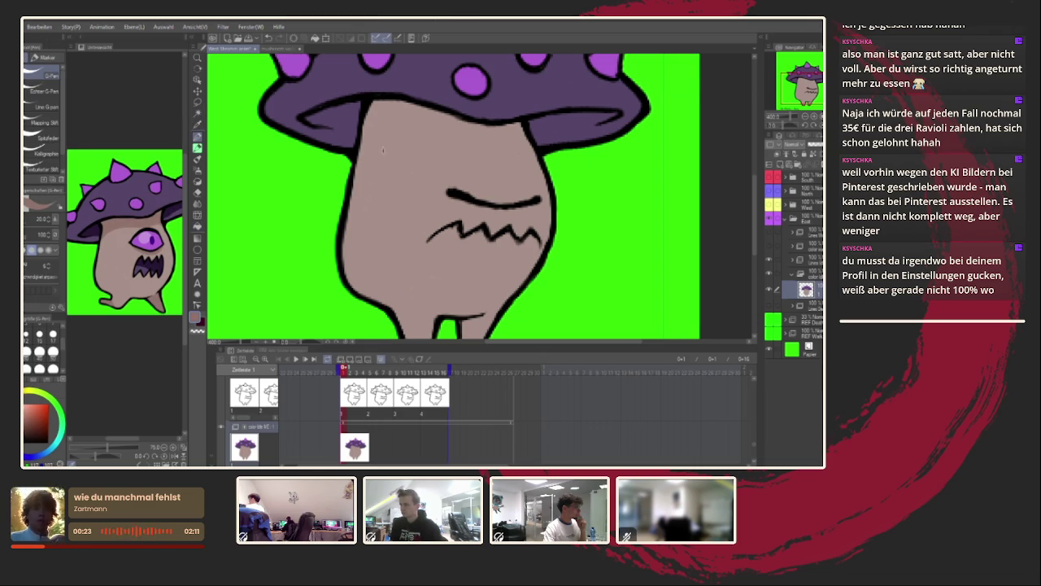
Add a light band across the stem top and shade the right foot darker.
mouse_move(355, 154)
mouse_down()
mouse_move(415, 143)
mouse_move(534, 149)
mouse_up()
mouse_move(363, 140)
mouse_down()
mouse_move(382, 104)
mouse_move(511, 128)
mouse_move(368, 140)
mouse_move(515, 140)
mouse_up()
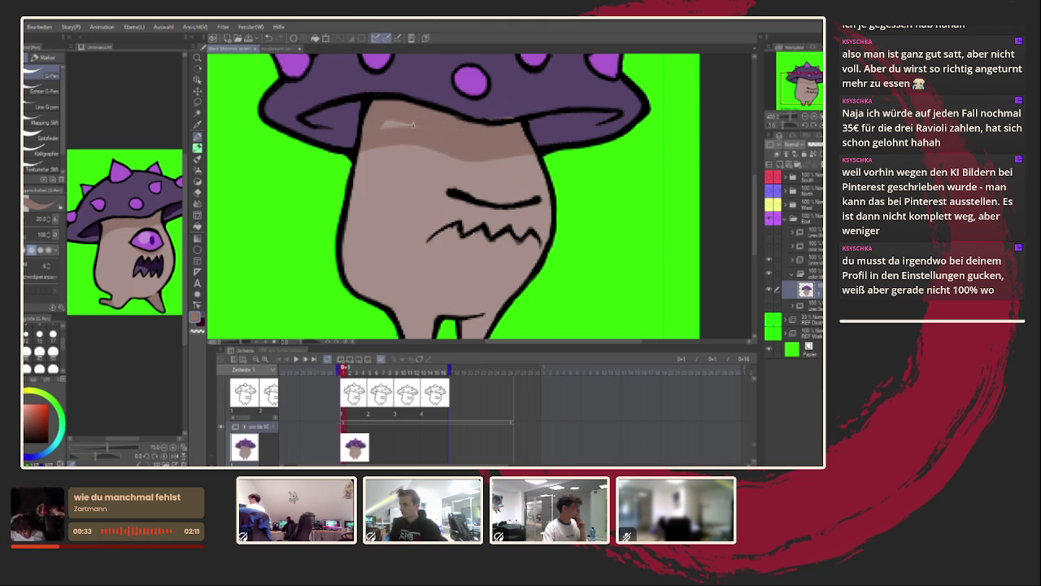
drag(442, 81, 414, 126)
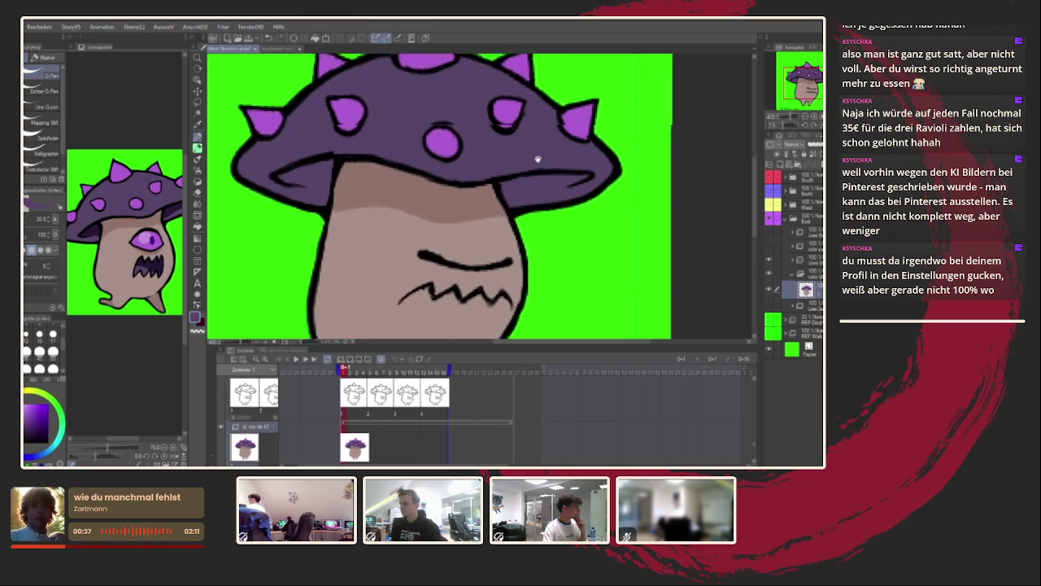
drag(532, 170, 548, 136)
drag(466, 201, 470, 134)
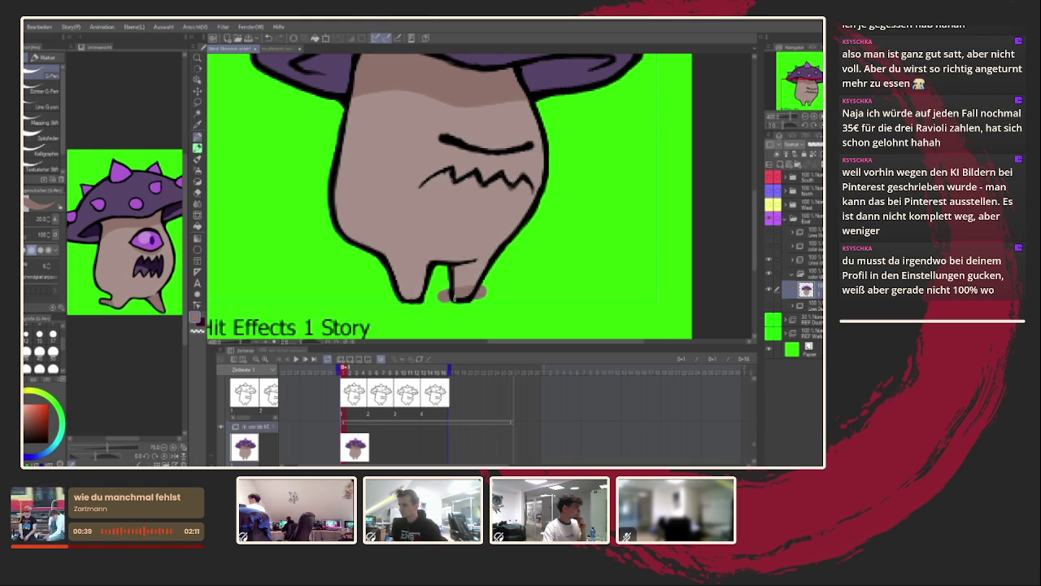
mouse_move(456, 277)
mouse_down()
mouse_move(485, 262)
mouse_move(466, 283)
mouse_move(482, 265)
mouse_up()
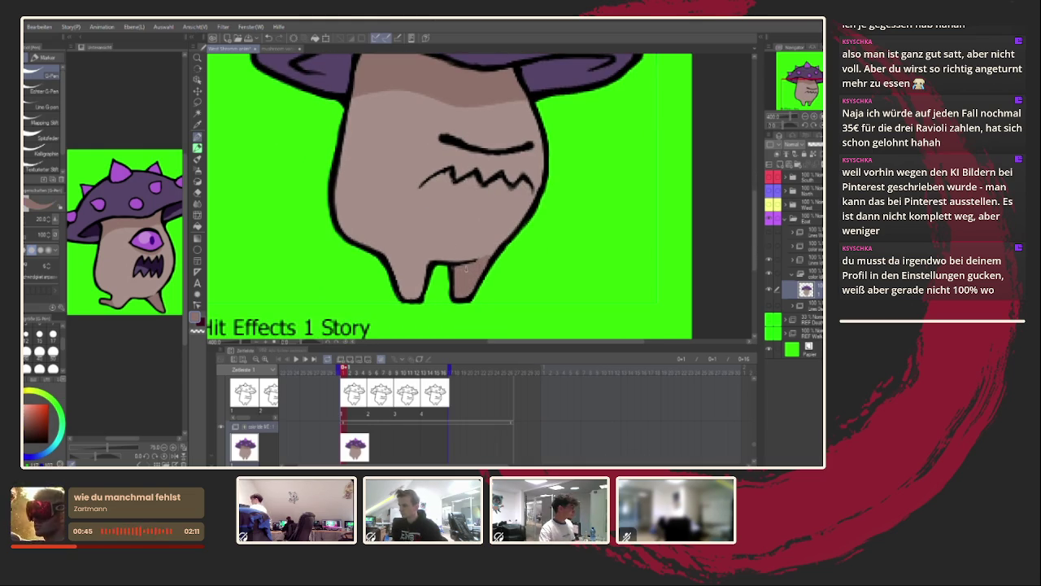
Shade the stem under the cap's rim and darken the rim's underside purple.
drag(506, 236, 490, 273)
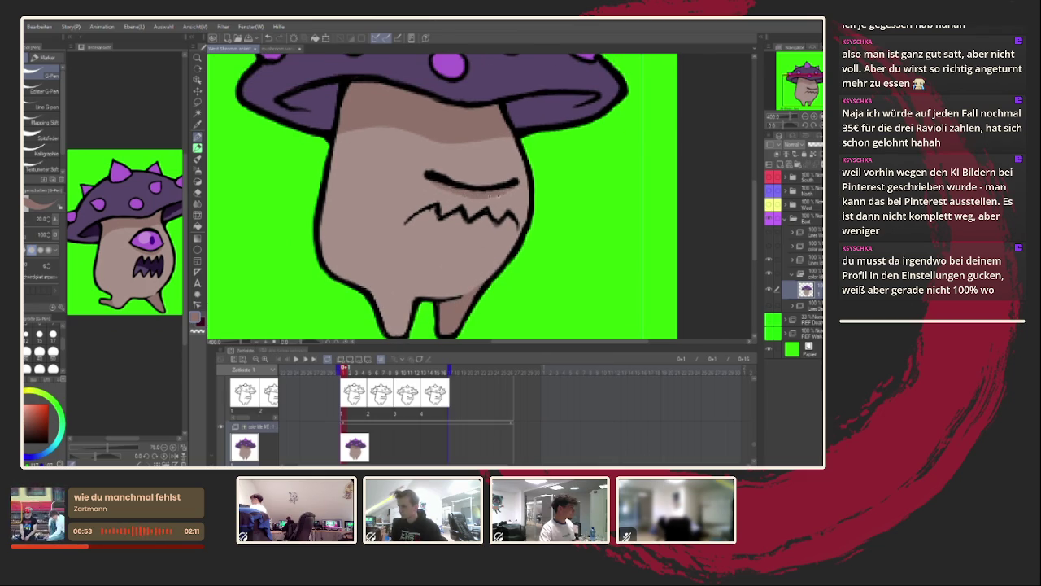
drag(482, 188, 457, 148)
mouse_move(347, 368)
mouse_down()
mouse_move(366, 374)
mouse_move(350, 371)
mouse_up()
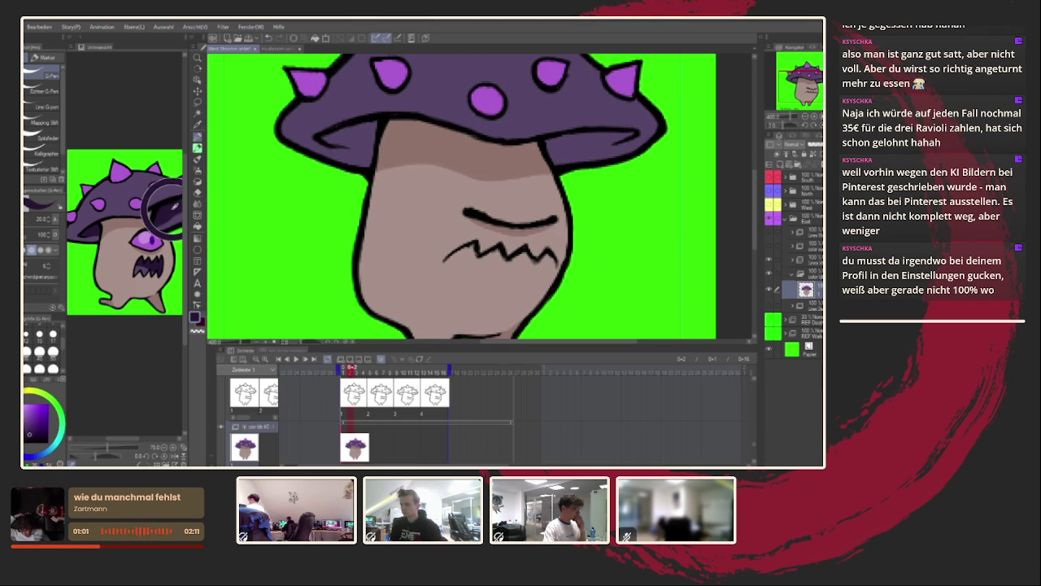
mouse_move(324, 141)
mouse_down()
mouse_move(374, 148)
mouse_move(322, 137)
mouse_move(341, 142)
mouse_up()
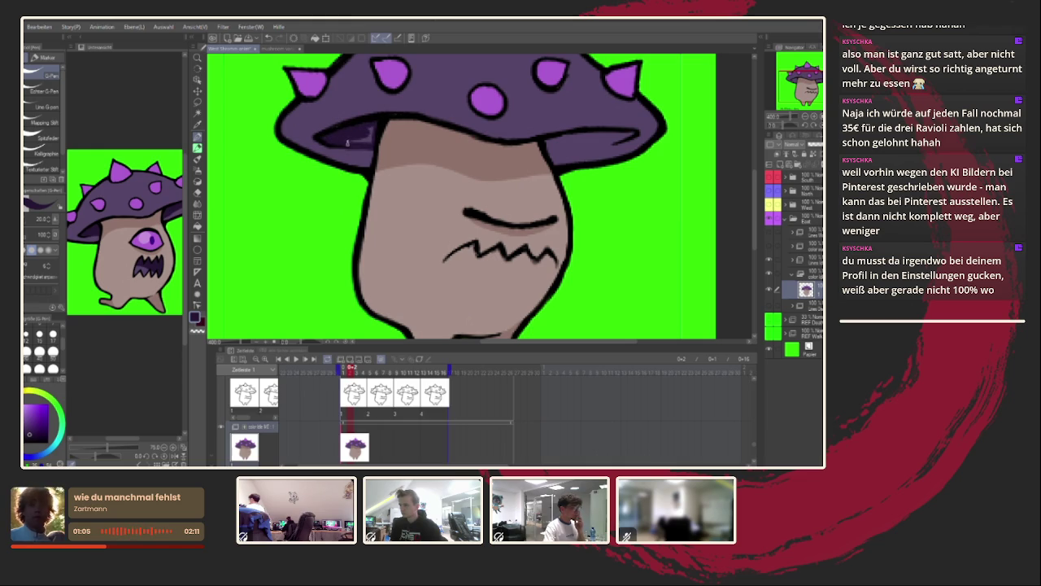
mouse_move(560, 156)
mouse_down()
mouse_move(619, 142)
mouse_move(547, 145)
mouse_up()
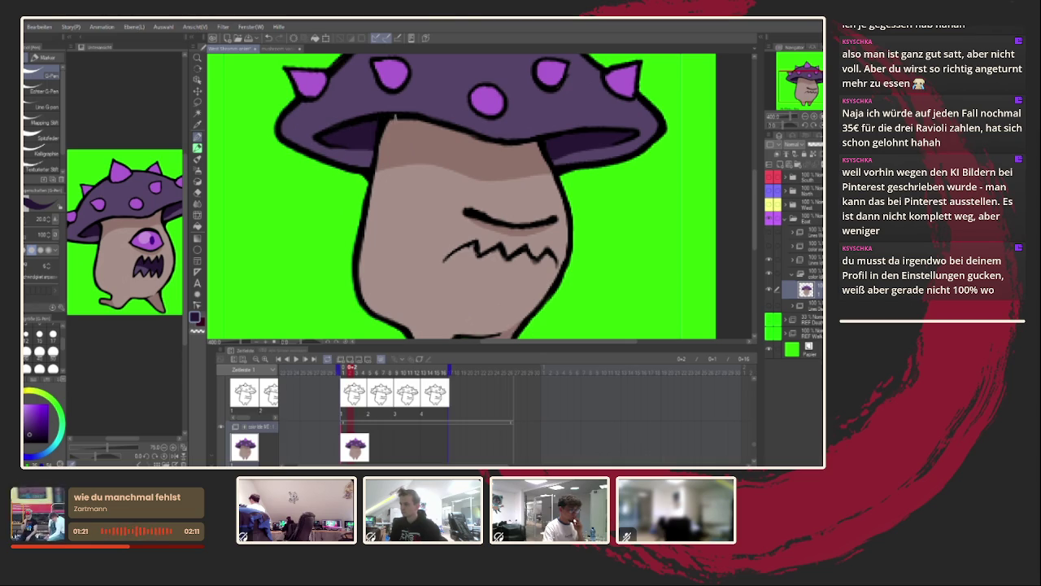
scroll(400, 120, down, 5)
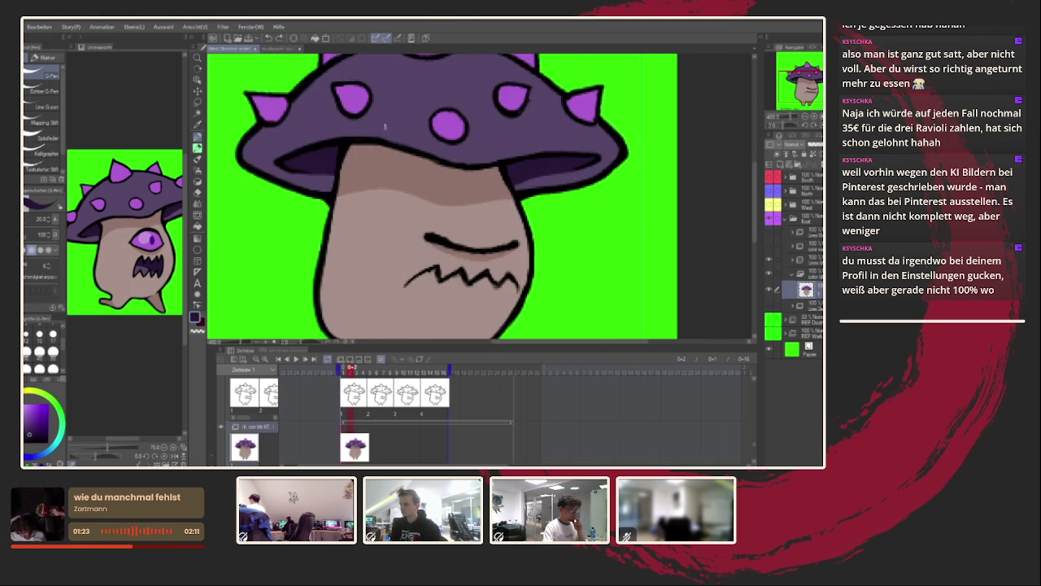
Paste the coloured mushroom onto frame 5 and squash it slightly vertically.
click(373, 443)
click(352, 446)
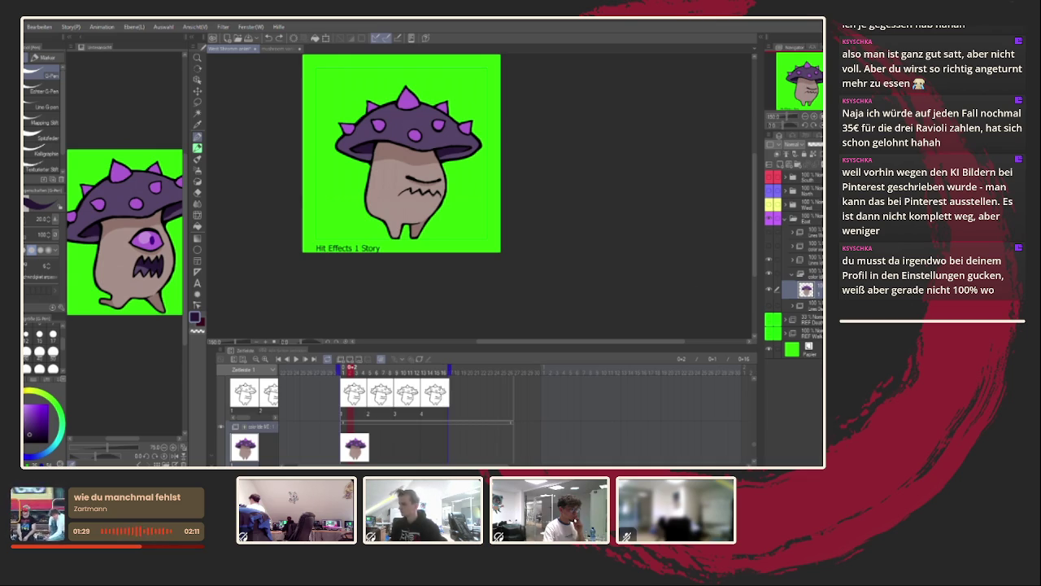
click(371, 449)
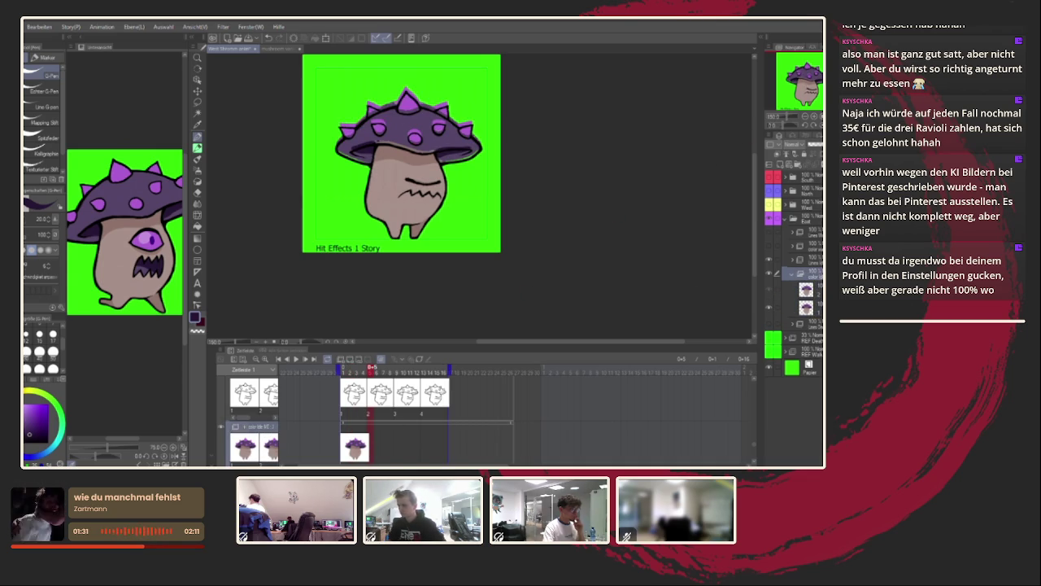
key(ctrl+v)
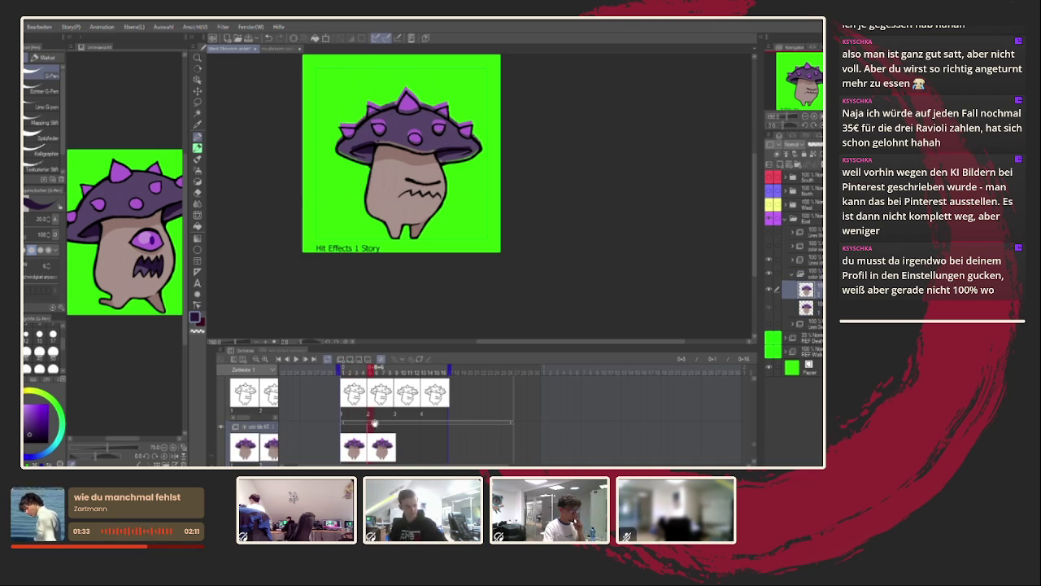
key(ctrl+t)
drag(411, 87, 409, 92)
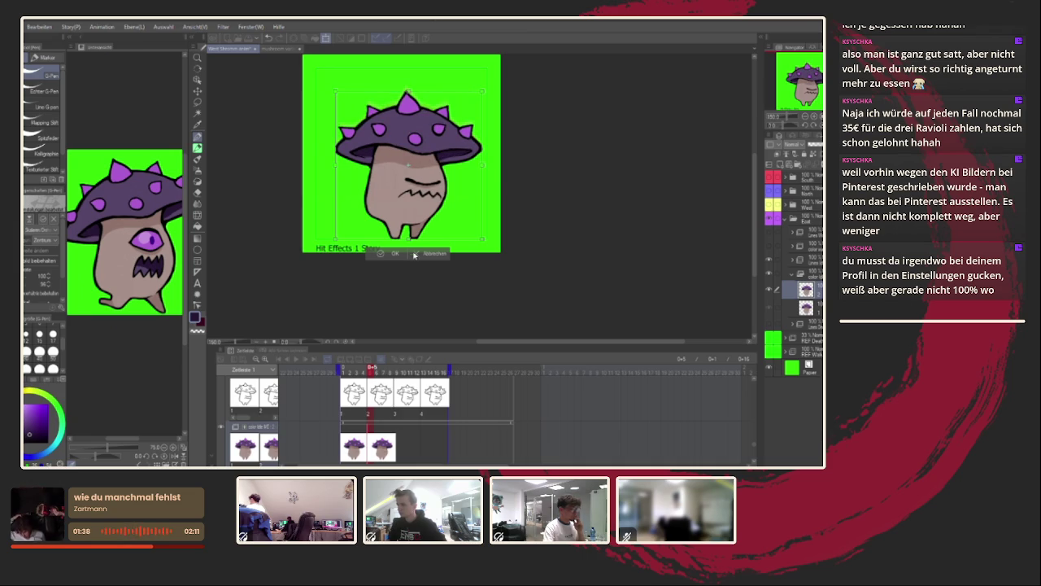
key(Return)
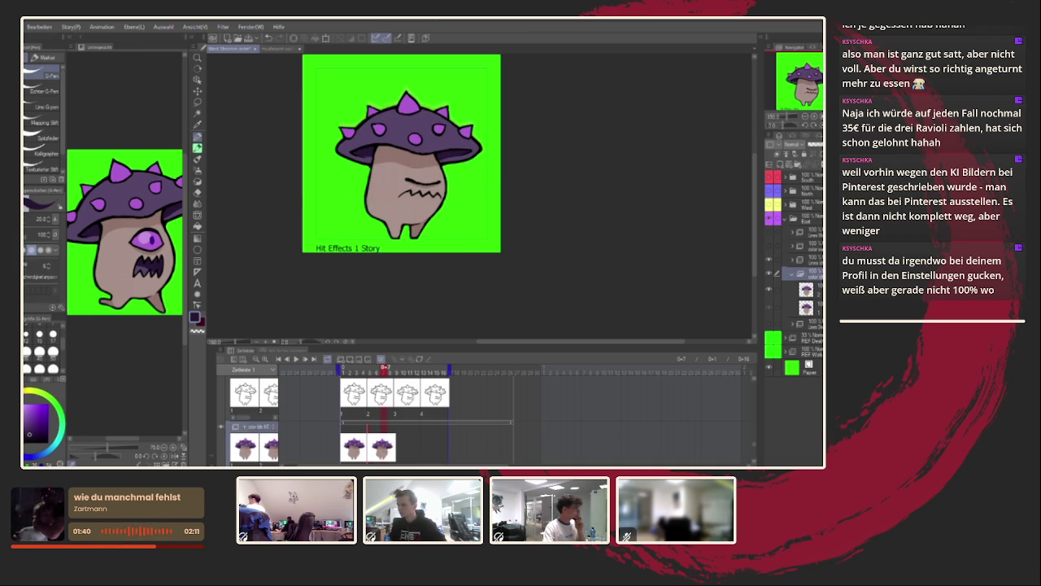
click(394, 443)
click(397, 444)
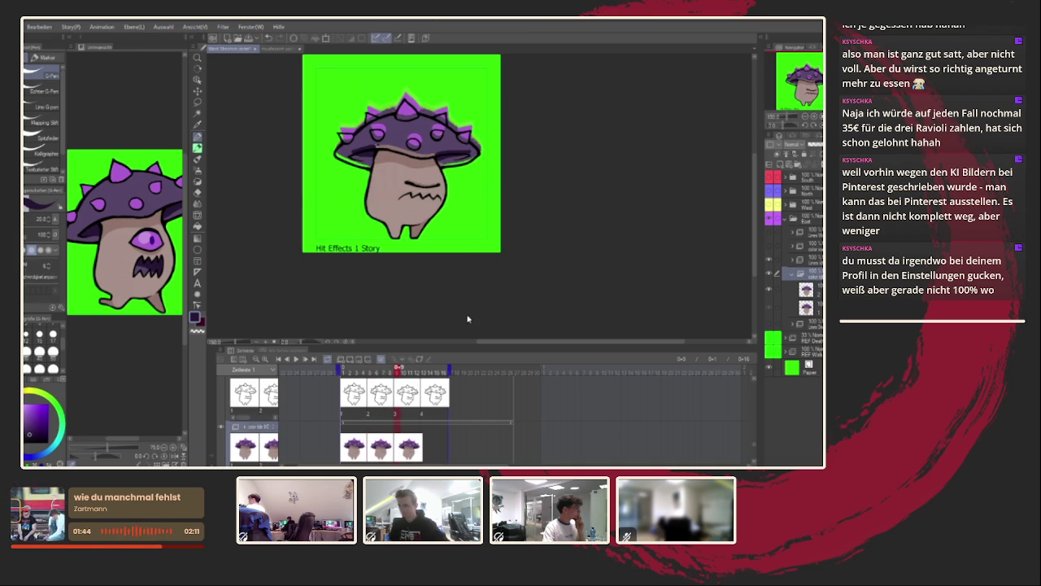
Add a colour cel at frame 9 and resize the copied fill to stand upright, matching its line art.
click(810, 289)
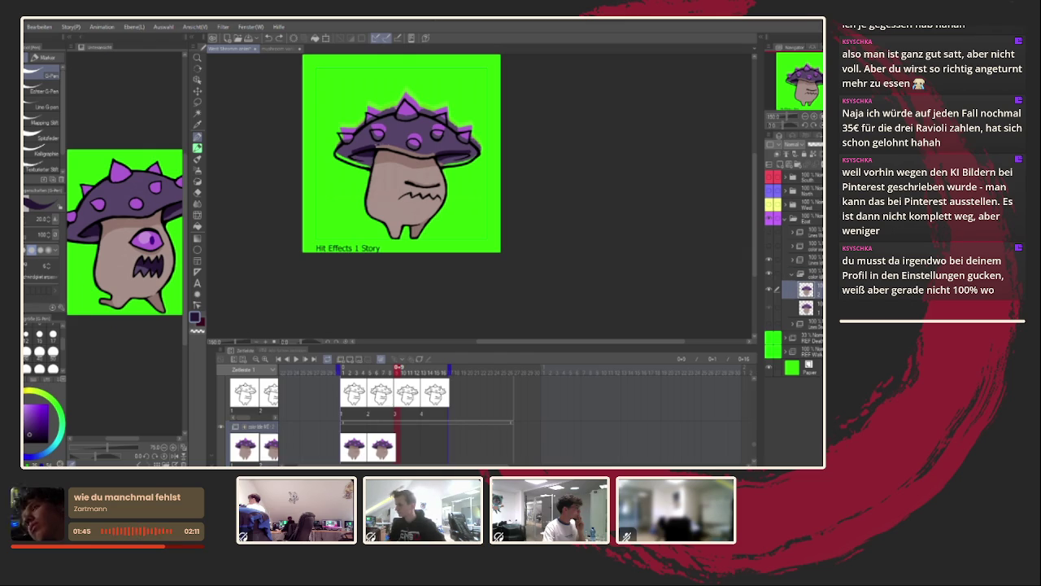
click(397, 428)
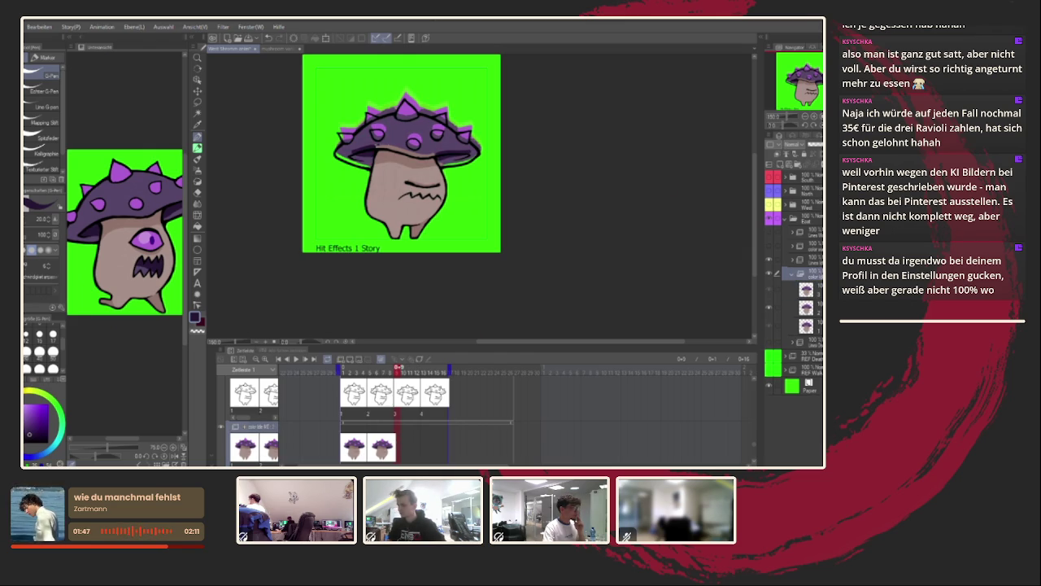
key(ctrl+t)
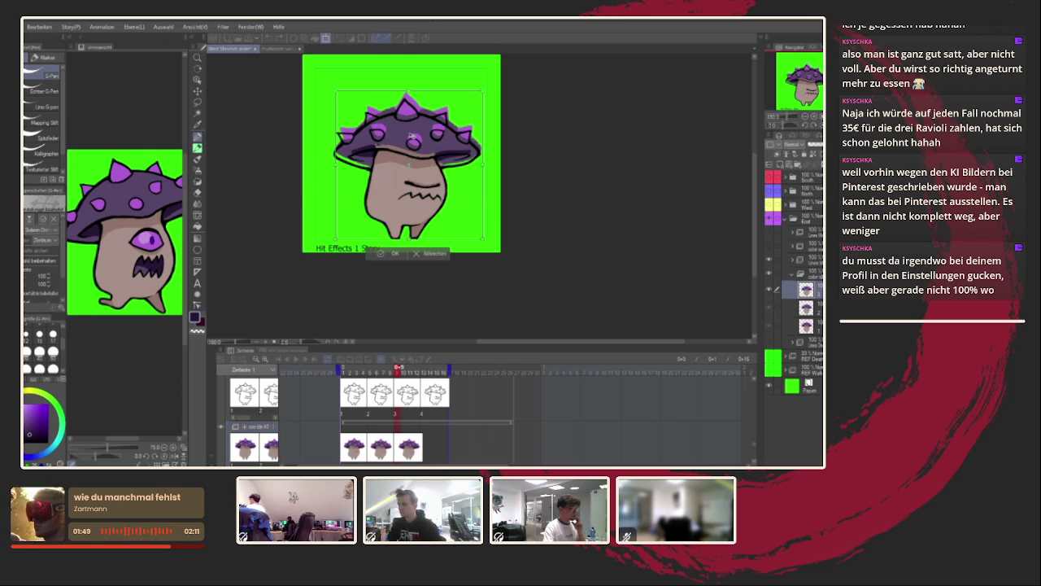
scroll(417, 98, up, 2)
drag(422, 101, 422, 110)
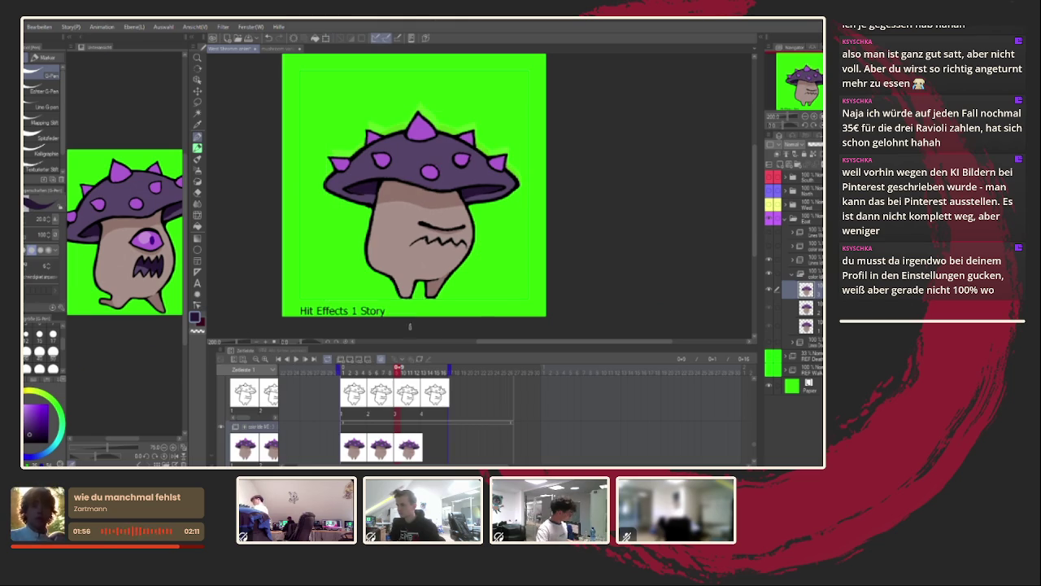
scroll(408, 320, up, 1)
scroll(408, 320, up, 1)
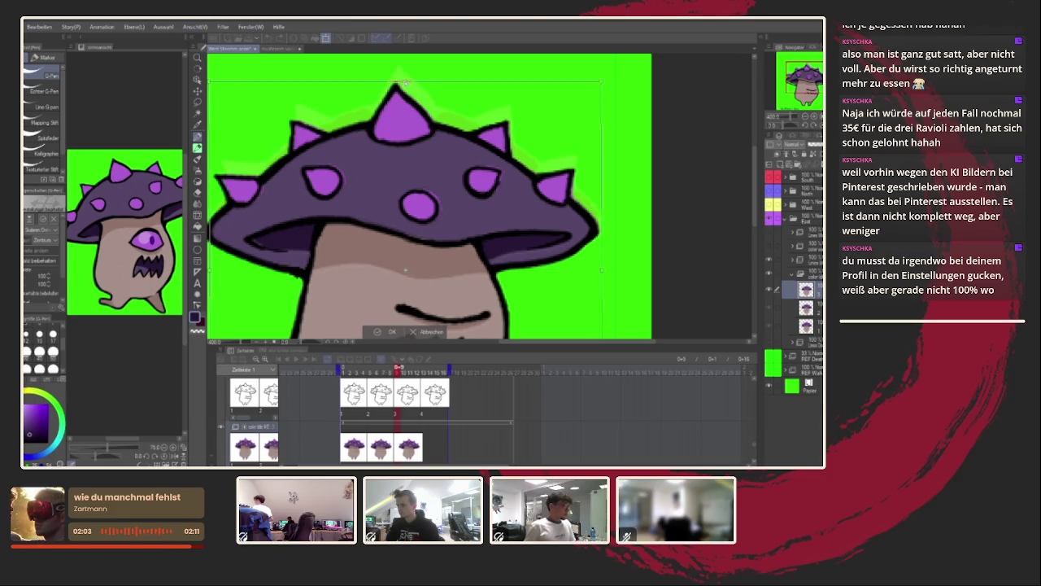
drag(404, 82, 402, 84)
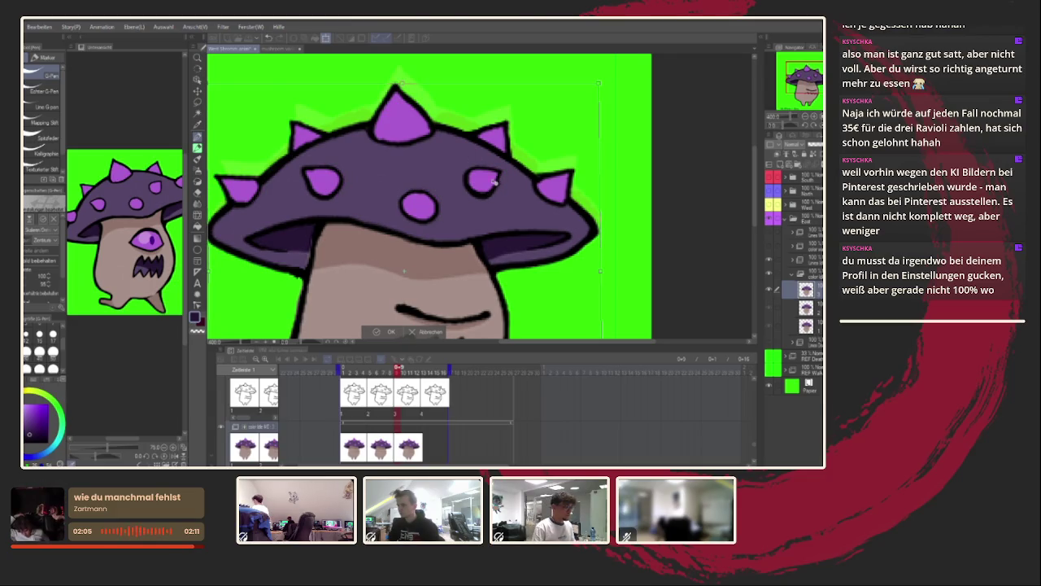
scroll(490, 174, down, 3)
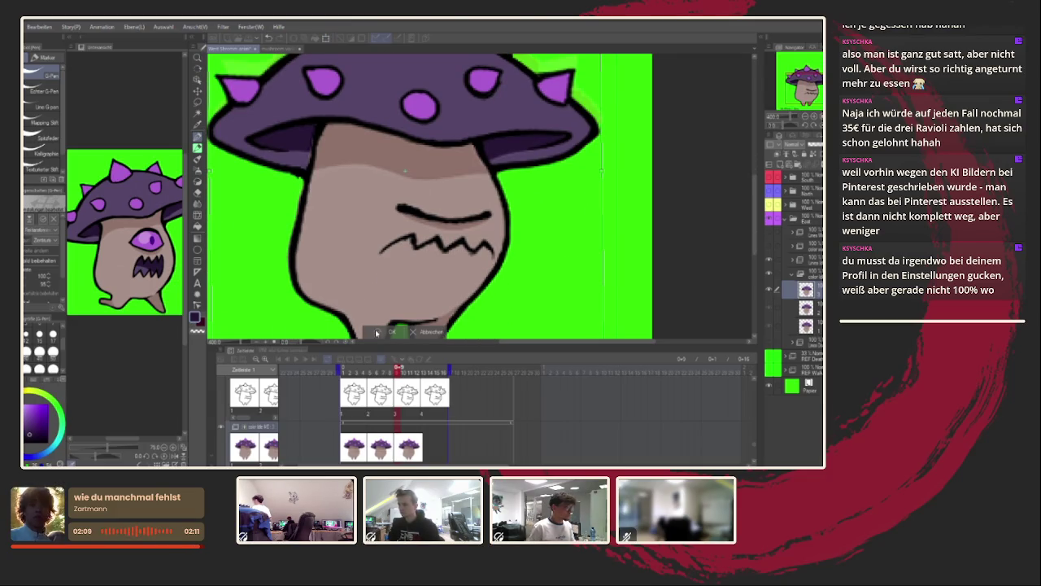
key(Return)
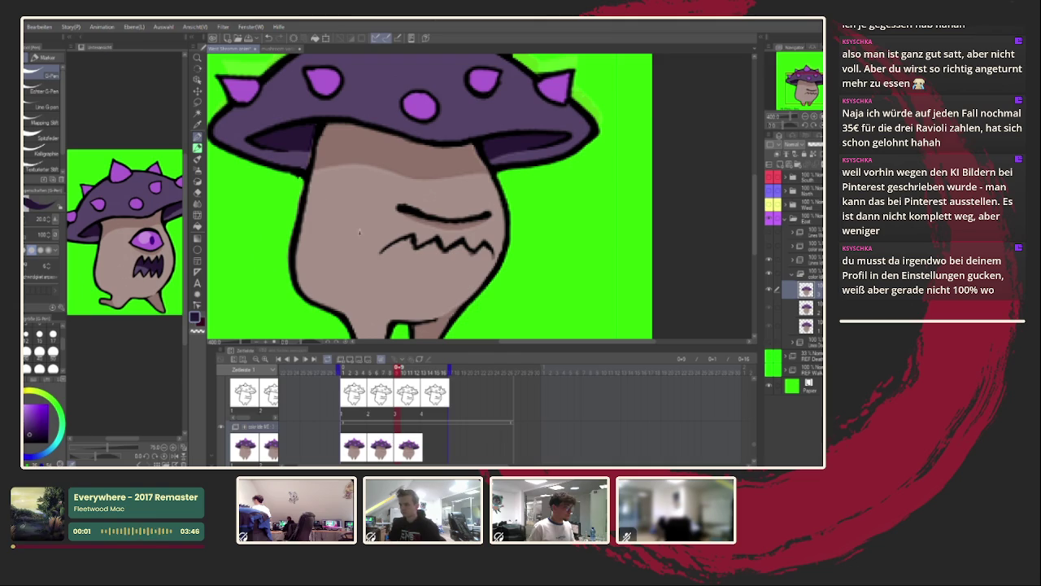
alt+click(386, 248)
On frame 11, sample the cap's dark purple, greyish purple and the spikes' light purple.
scroll(449, 263, down, 2)
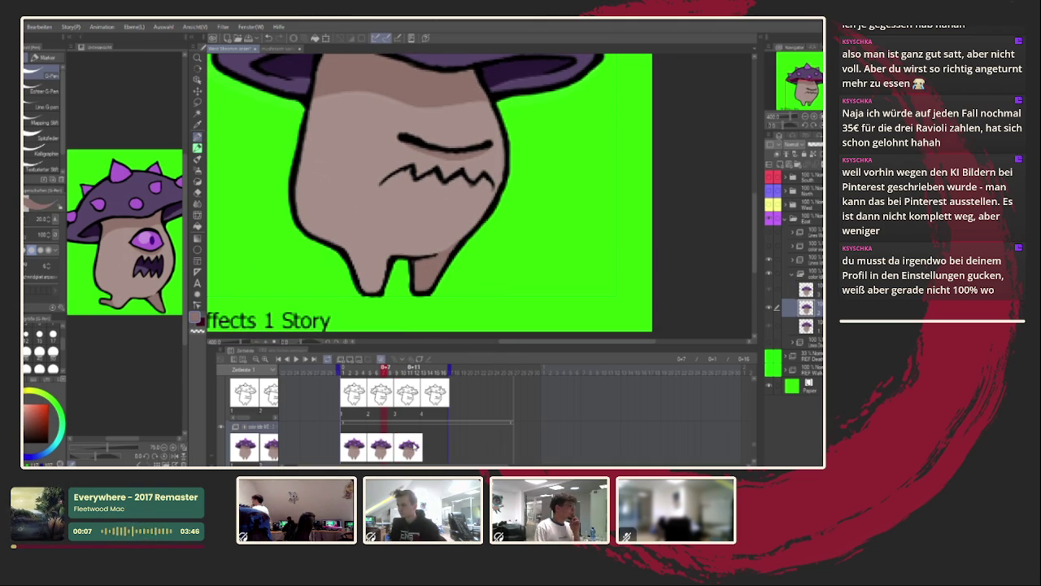
click(414, 447)
scroll(441, 309, up, 1)
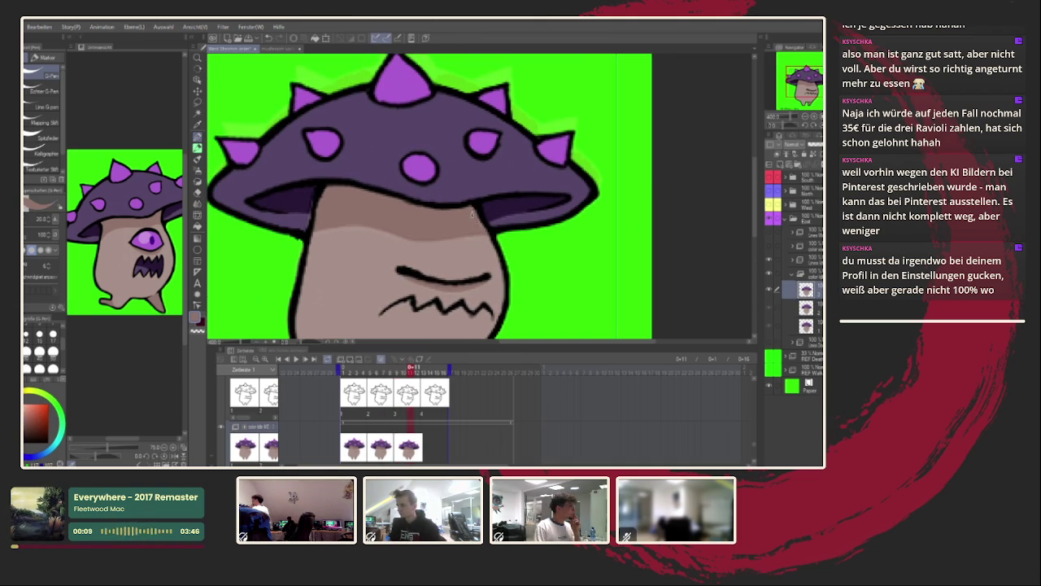
alt+click(305, 199)
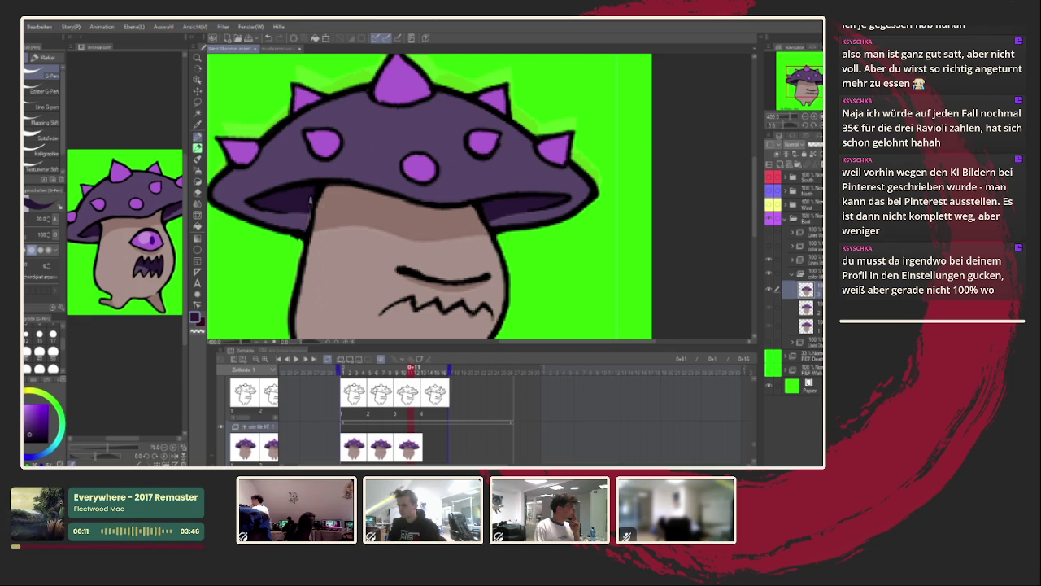
alt+click(306, 226)
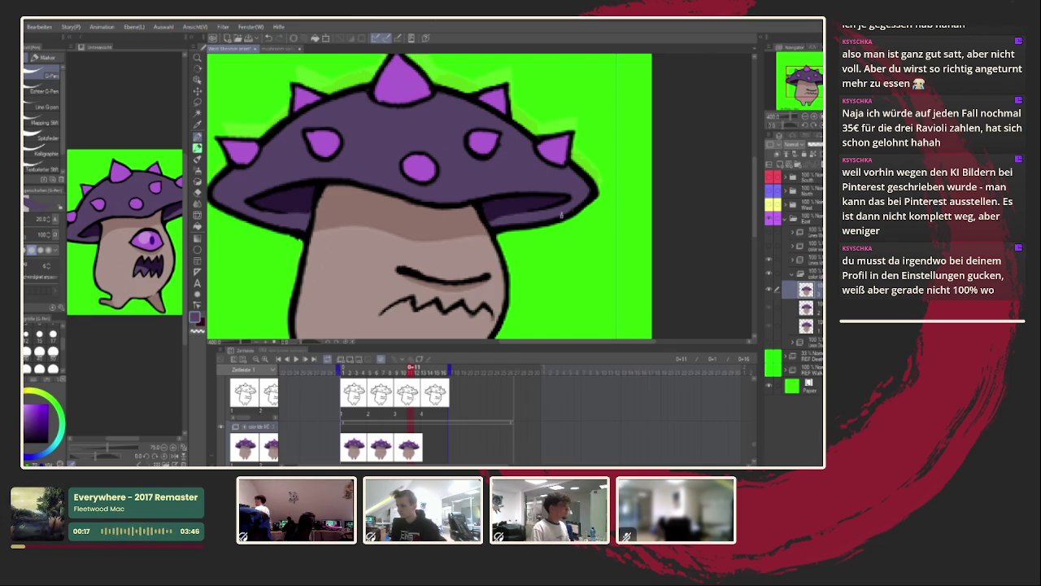
alt+click(563, 158)
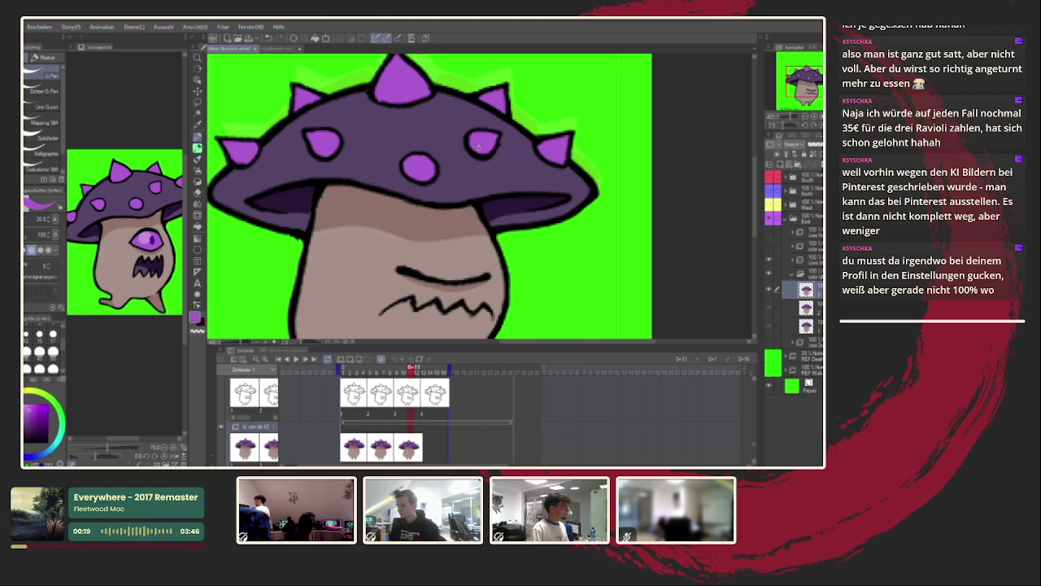
alt+click(502, 155)
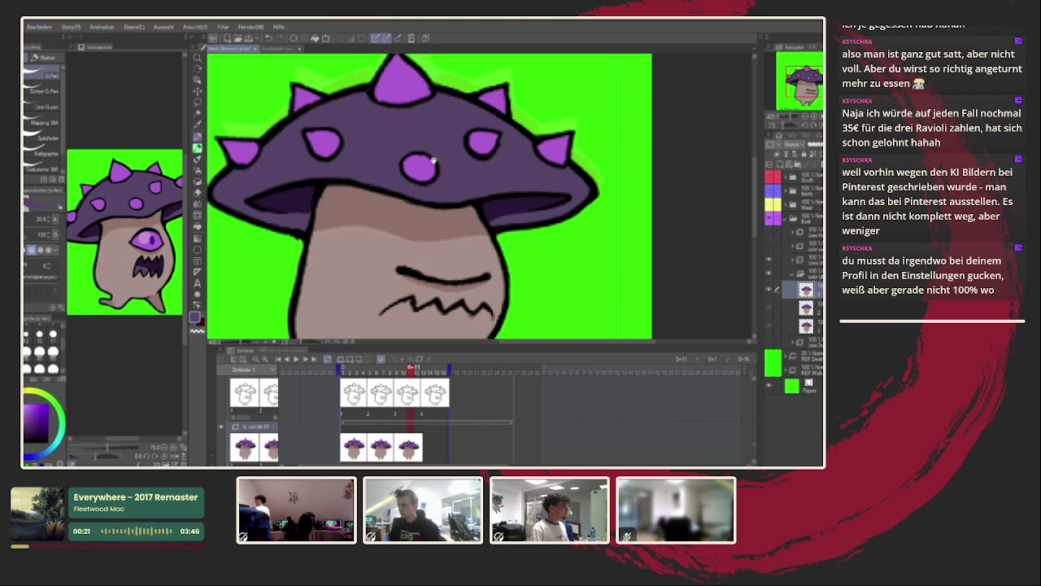
drag(444, 184, 482, 214)
alt+click(434, 116)
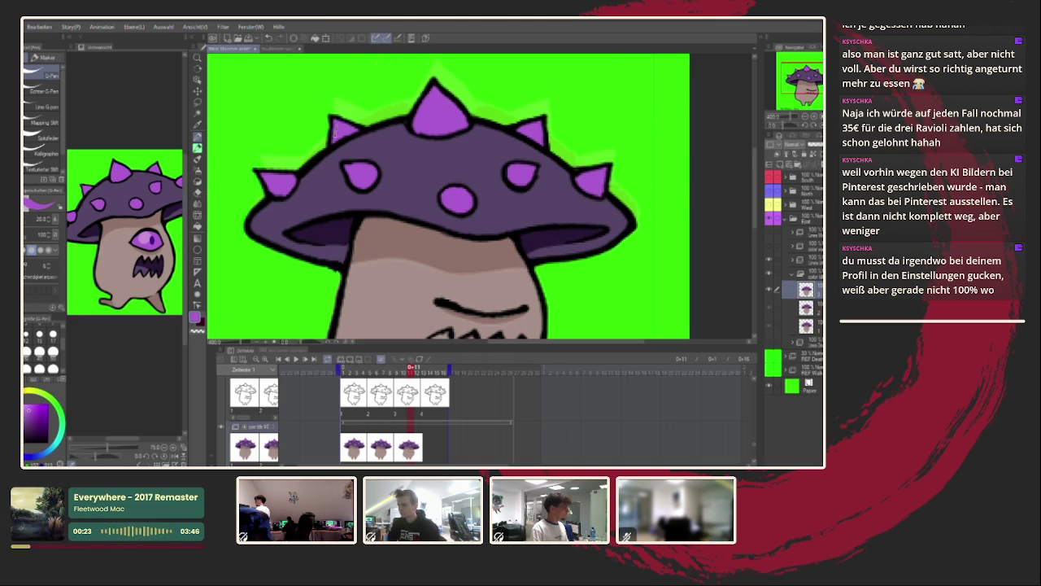
Sample the dark shadow colour under the cap, then return to frame 6.
drag(324, 247, 297, 174)
alt+click(298, 174)
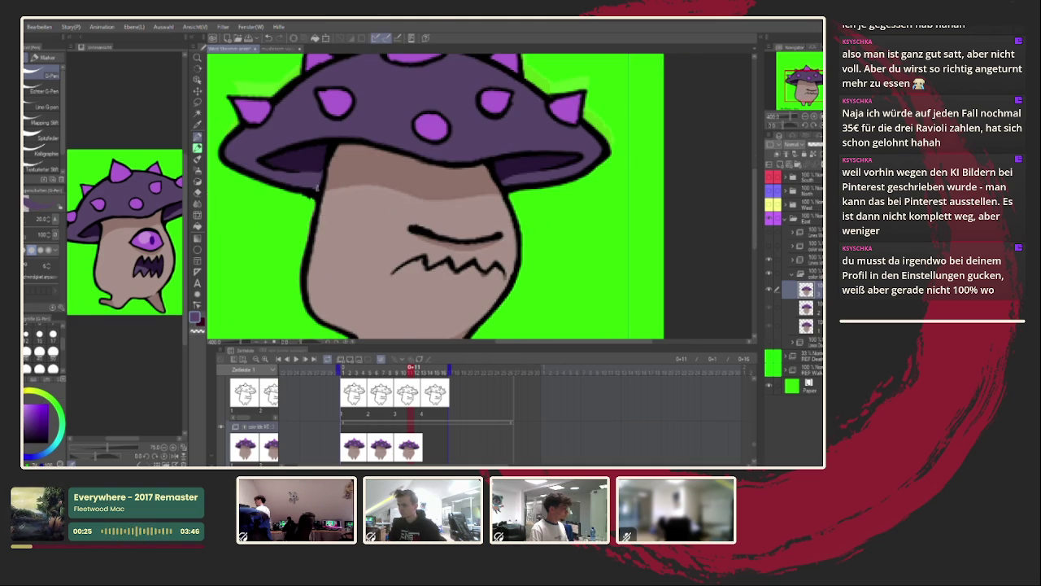
alt+click(293, 171)
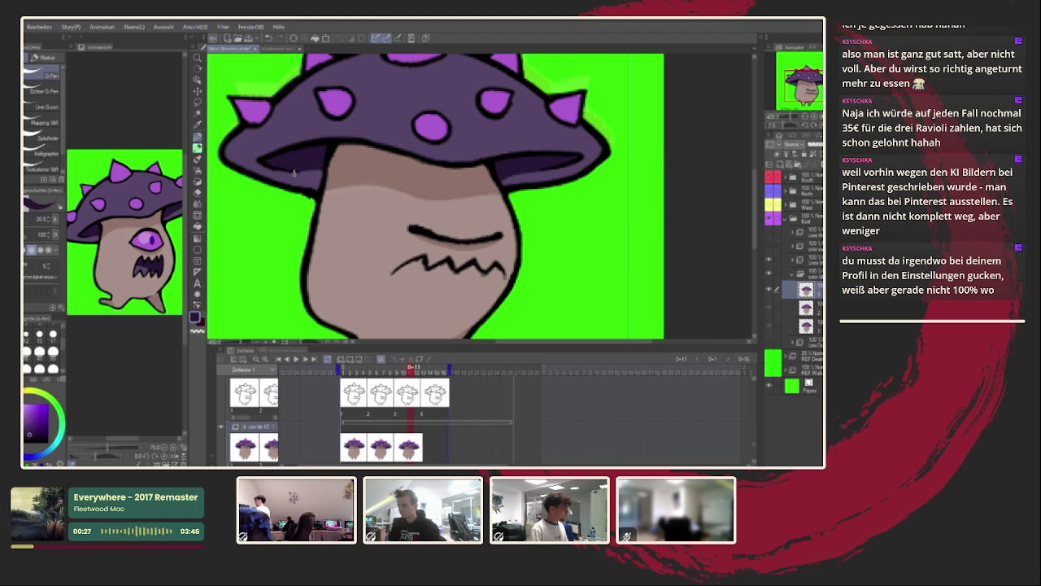
scroll(502, 167, down, 4)
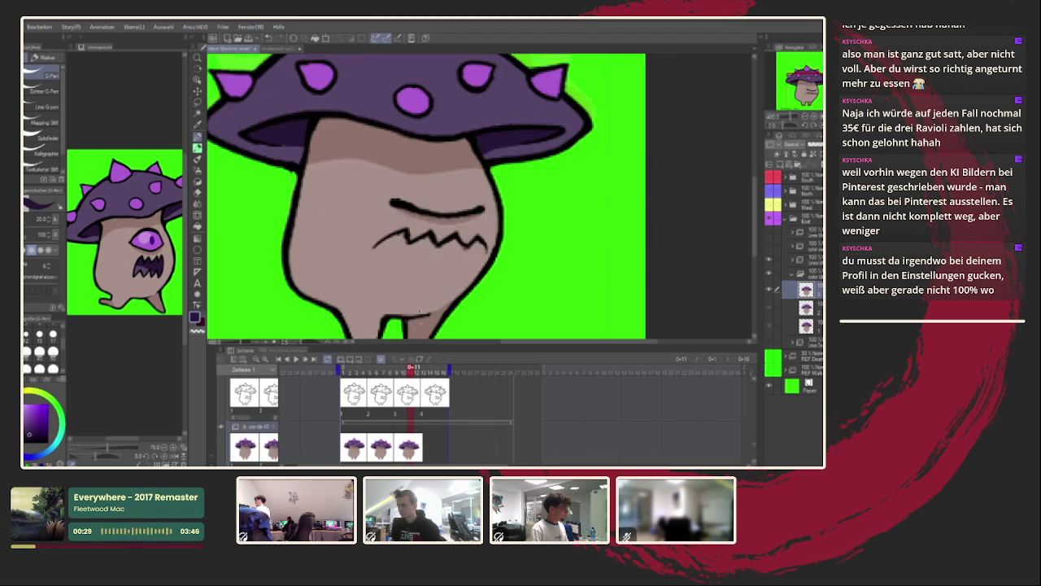
click(368, 379)
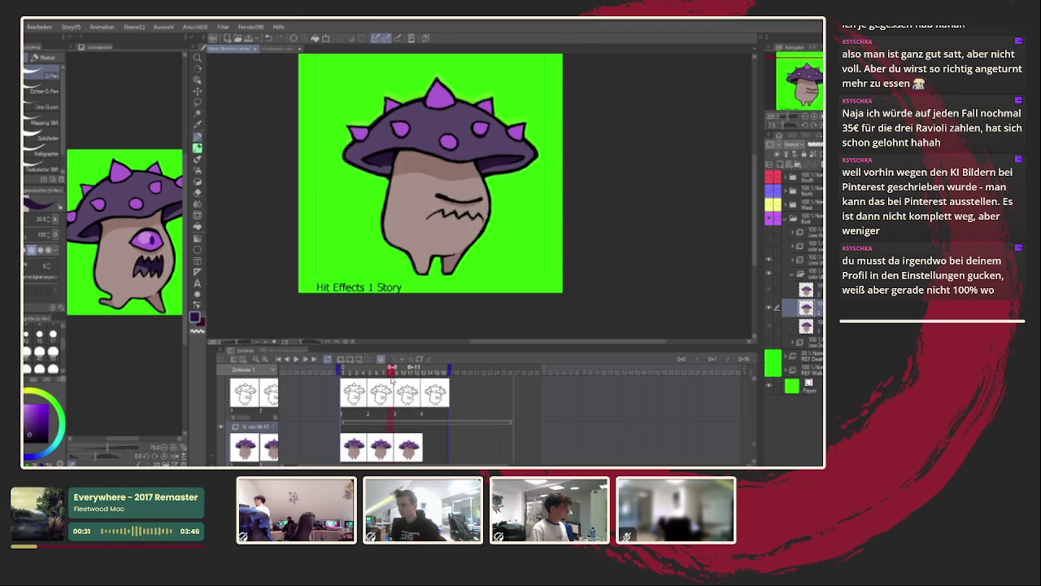
Paint dark shading under the cap's edge on frames 6 and 3.
click(385, 379)
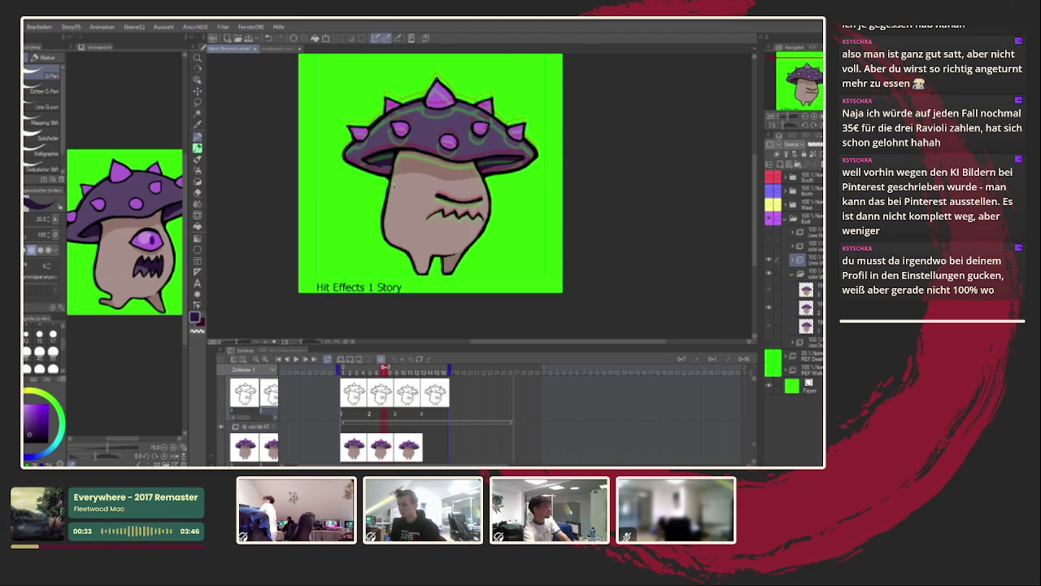
click(378, 380)
scroll(387, 143, up, 5)
drag(344, 194, 399, 209)
key(Left)
key(Left)
key(Left)
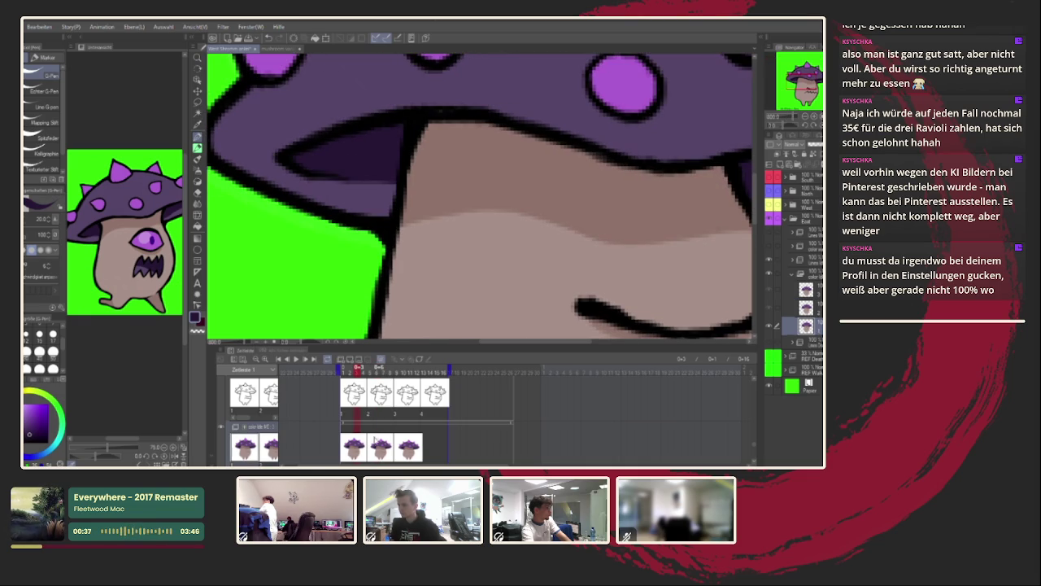
drag(354, 184, 397, 186)
Play back the walk cycle, fit the frame to the window, and check frames 6 and 11.
key(space)
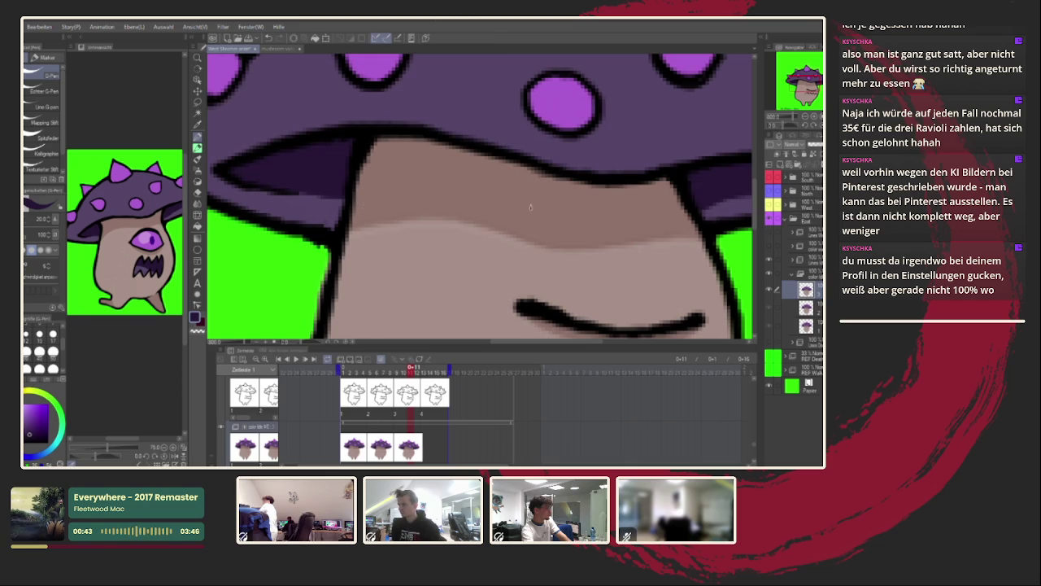
key(ctrl+0)
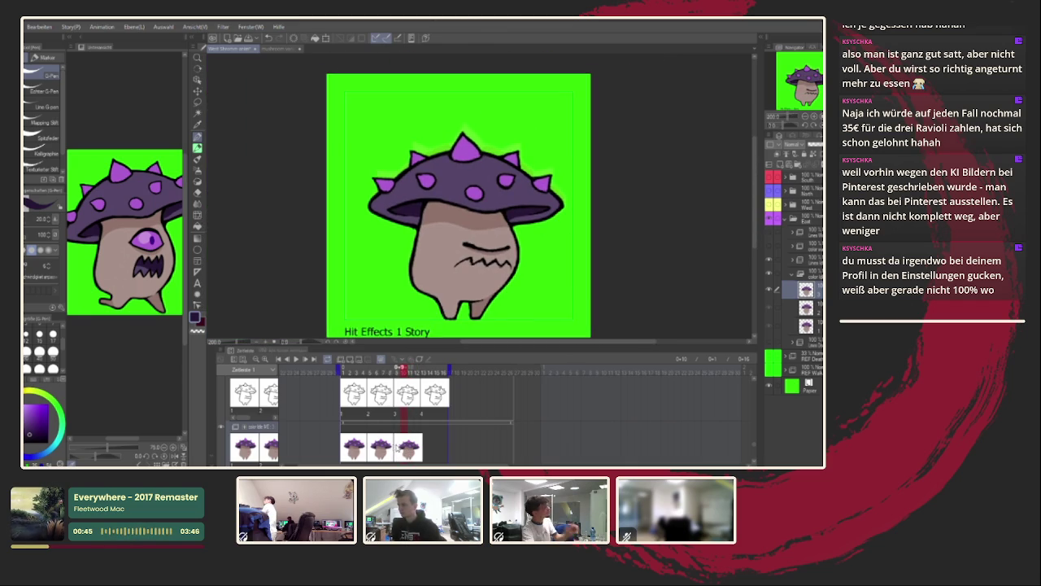
click(381, 448)
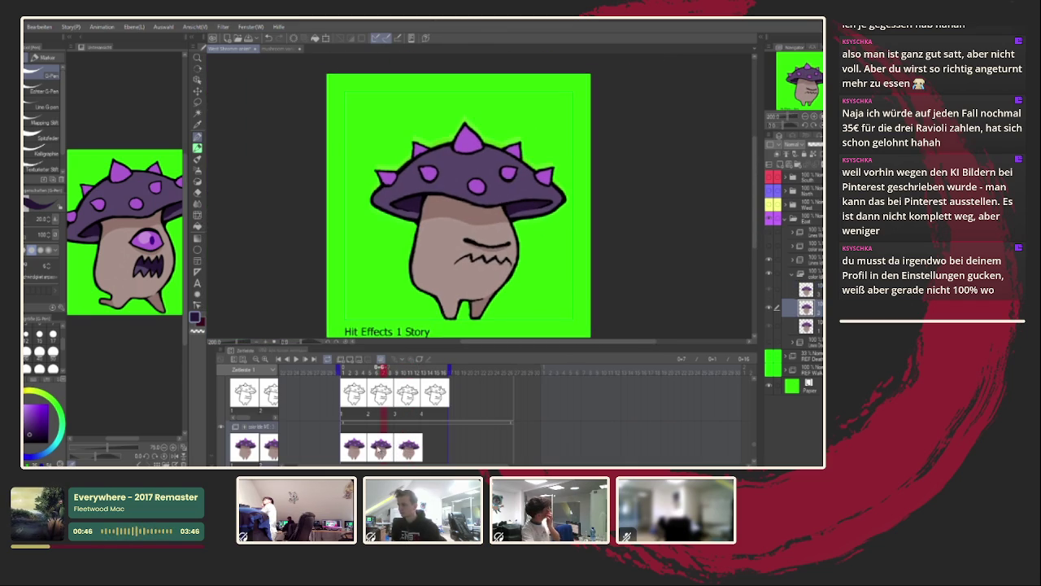
click(381, 452)
scroll(468, 172, up, 3)
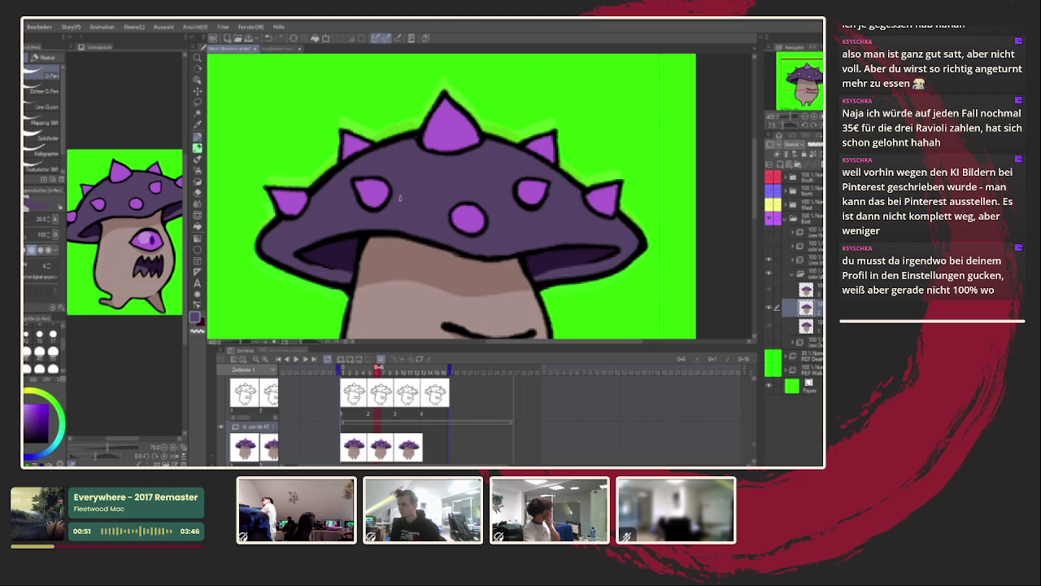
click(412, 447)
scroll(439, 195, down, 3)
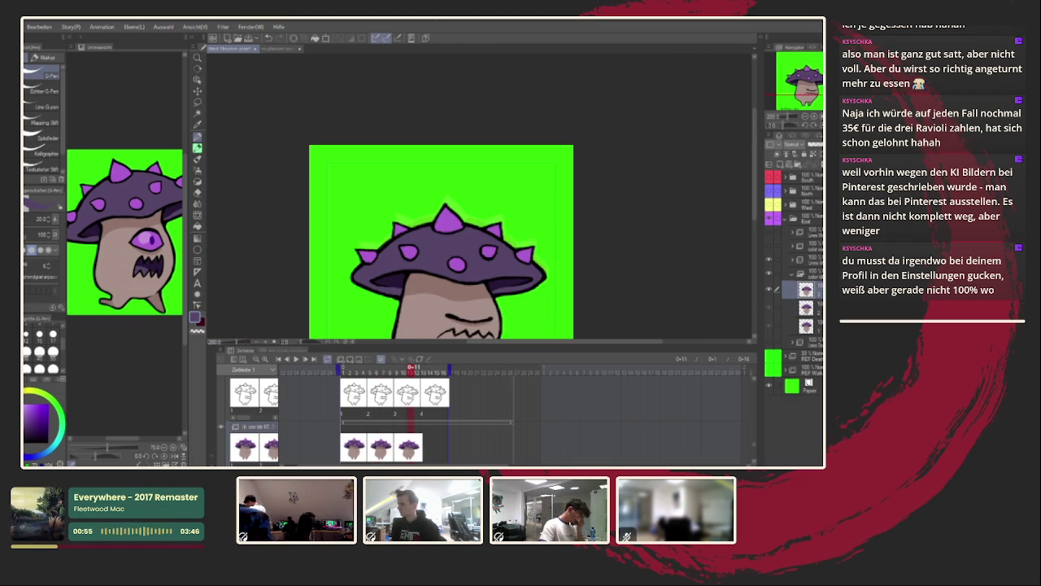
drag(580, 263, 548, 226)
On frame 13's colour cel, nudge the mushroom up and left into place.
click(431, 440)
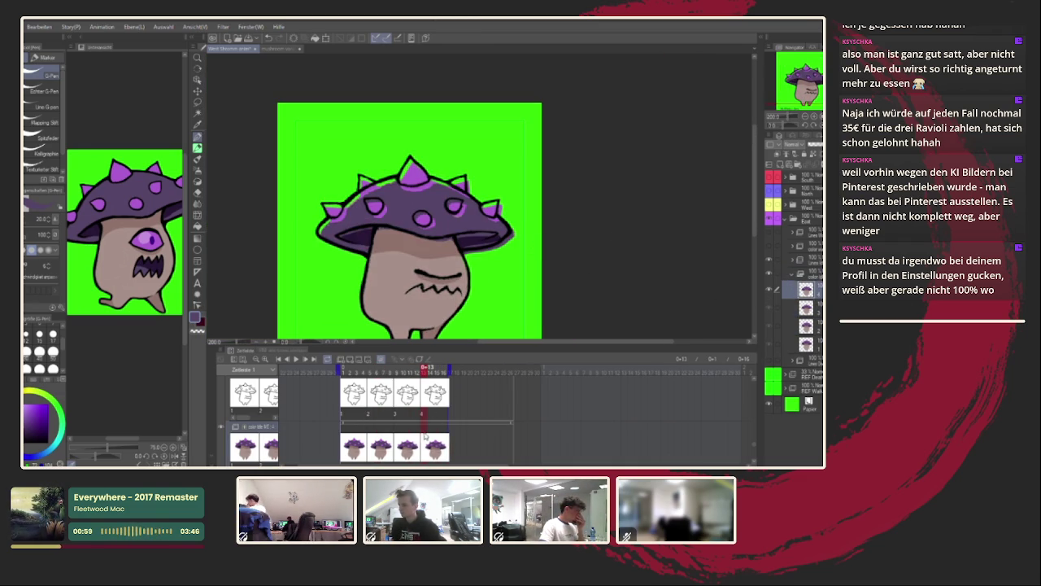
key(ctrl+t)
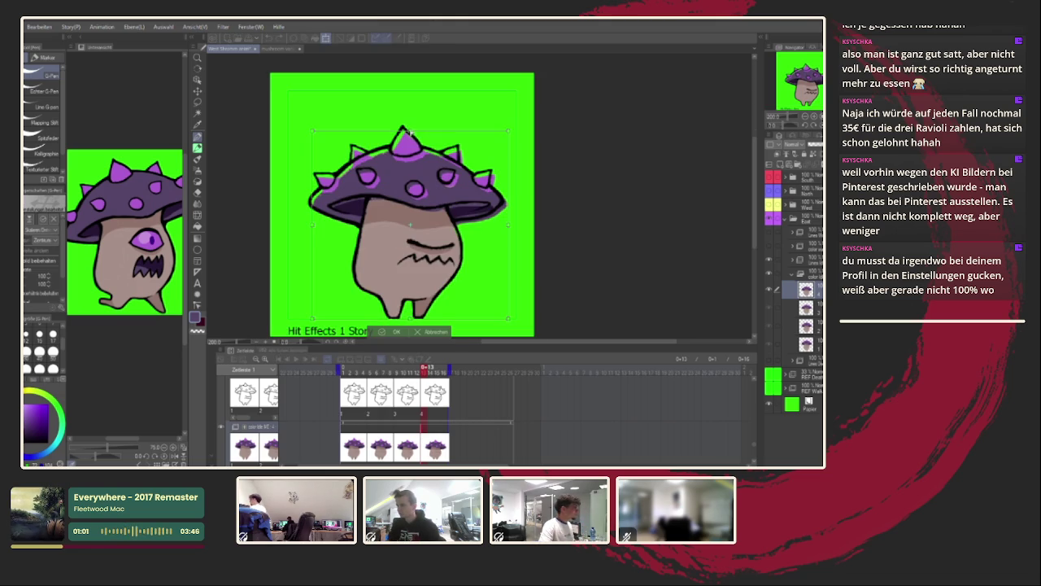
drag(411, 130, 407, 127)
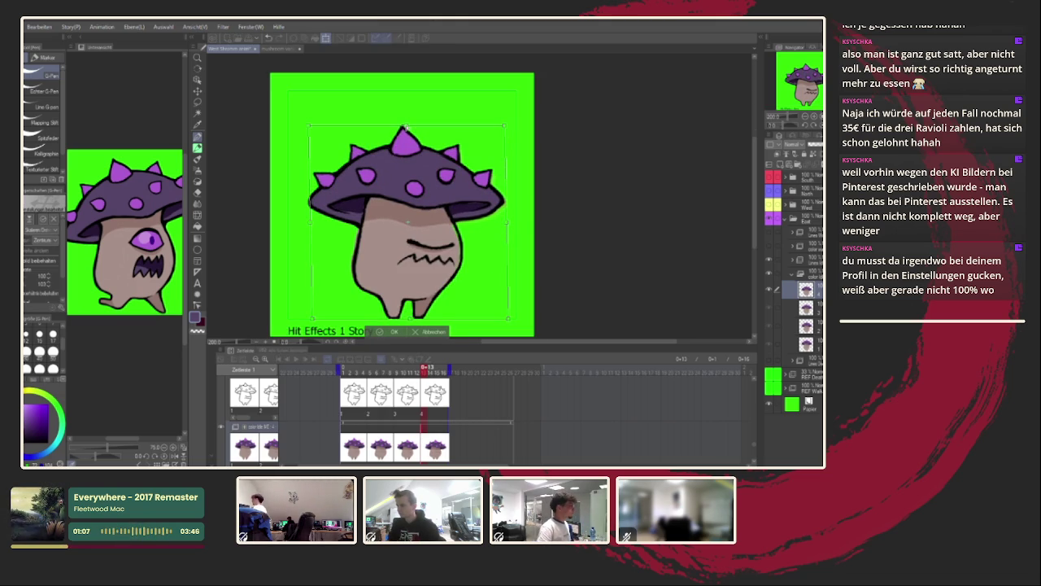
scroll(410, 272, up, 2)
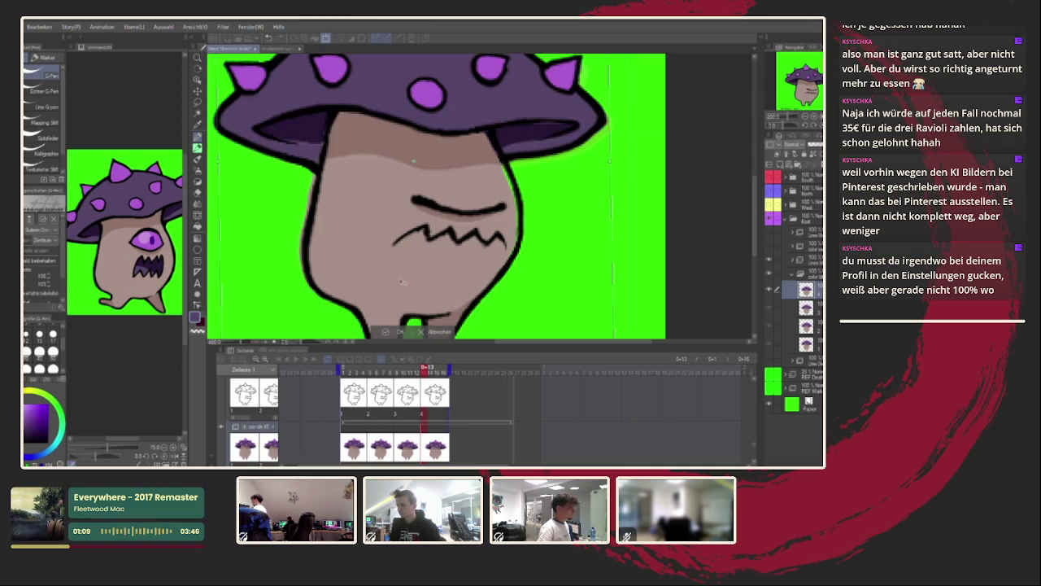
click(384, 331)
Sample the cap's purple, the darker underside purple and the stem's tan as painting colours.
click(197, 148)
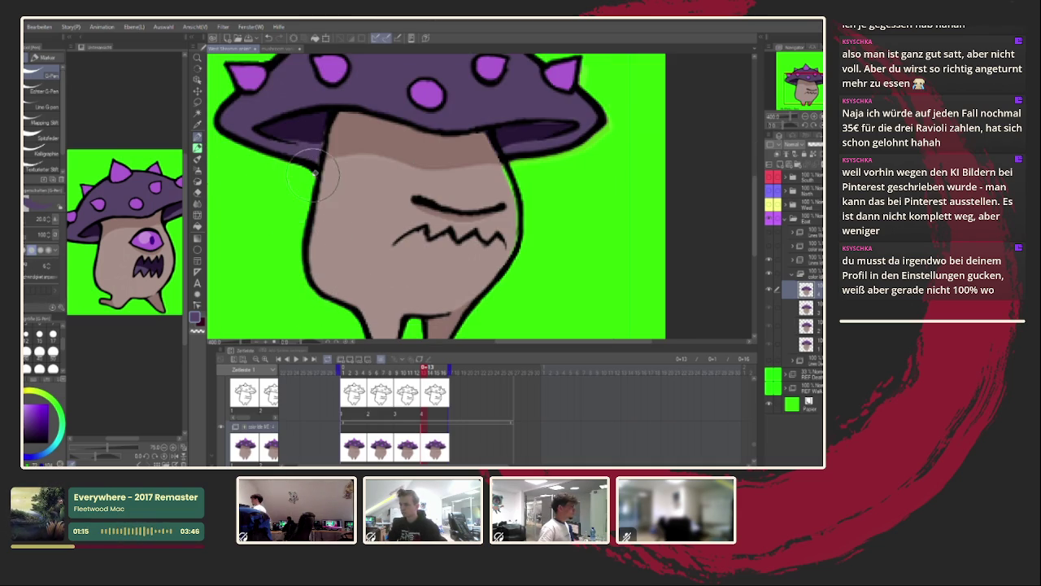
drag(325, 171, 474, 226)
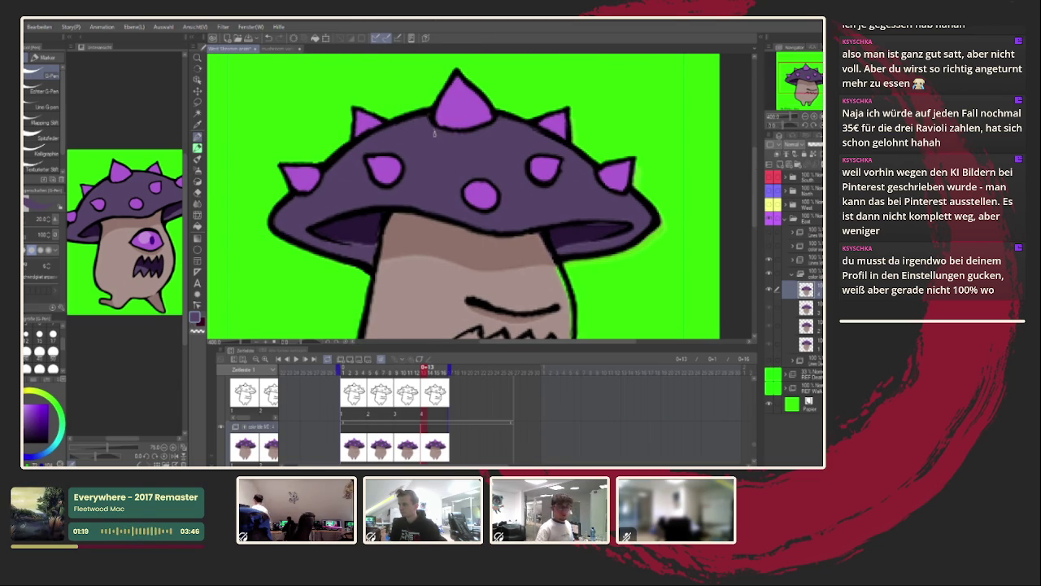
scroll(444, 140, right, 2)
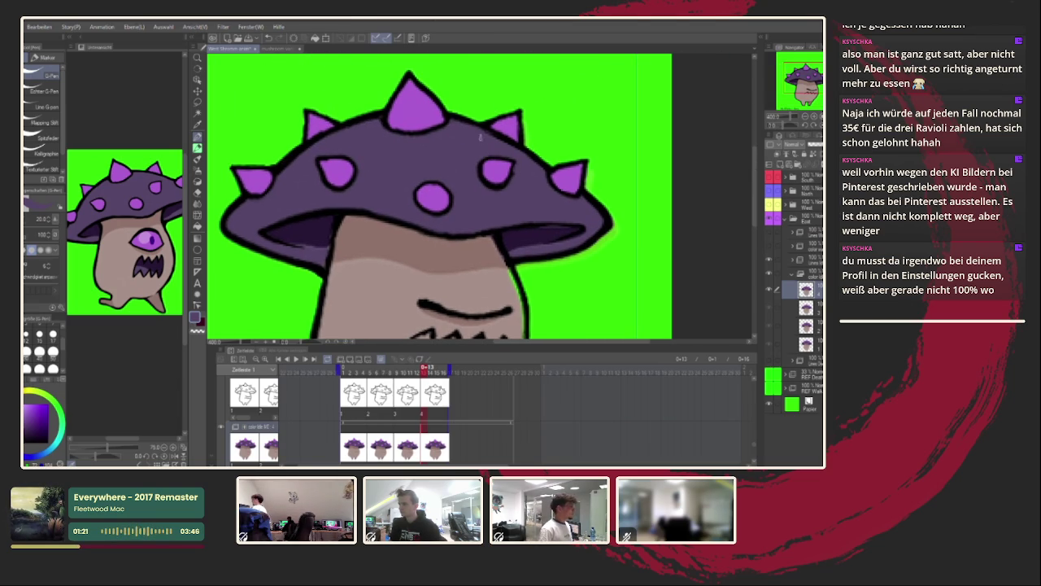
scroll(487, 162, down, 2)
scroll(489, 195, down, 2)
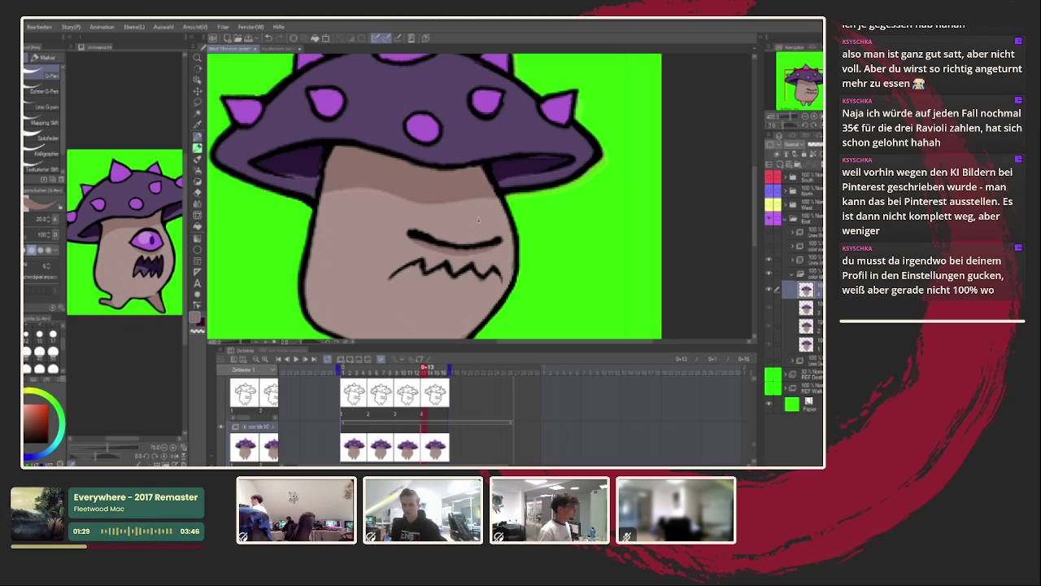
scroll(480, 229, up, 2)
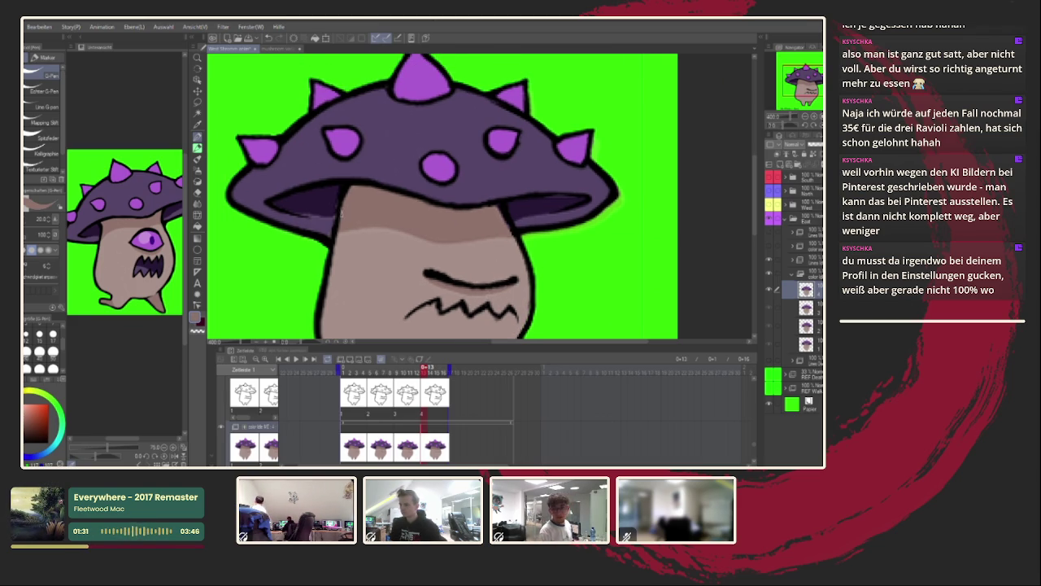
alt+click(315, 228)
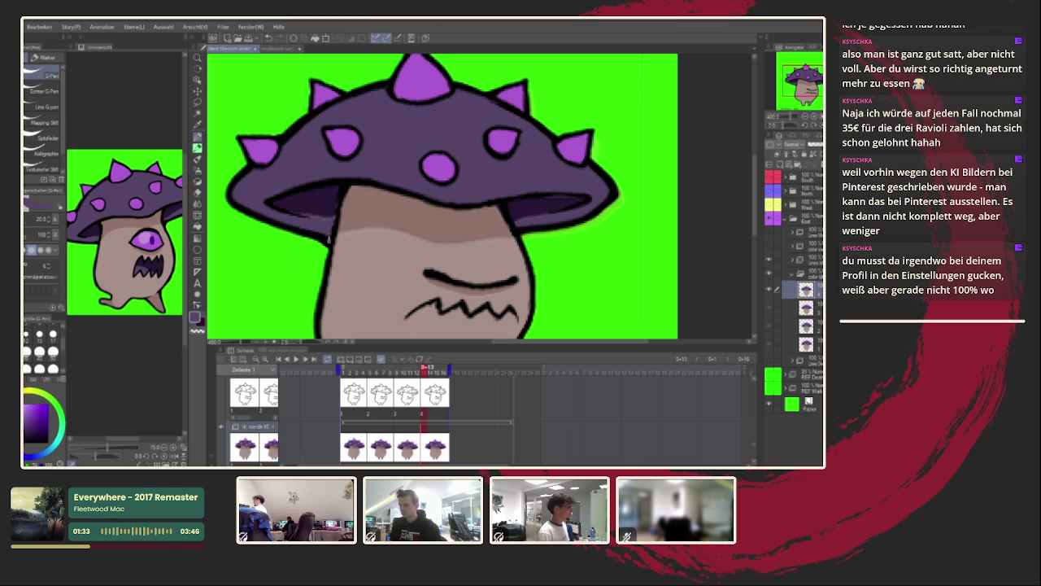
alt+click(309, 206)
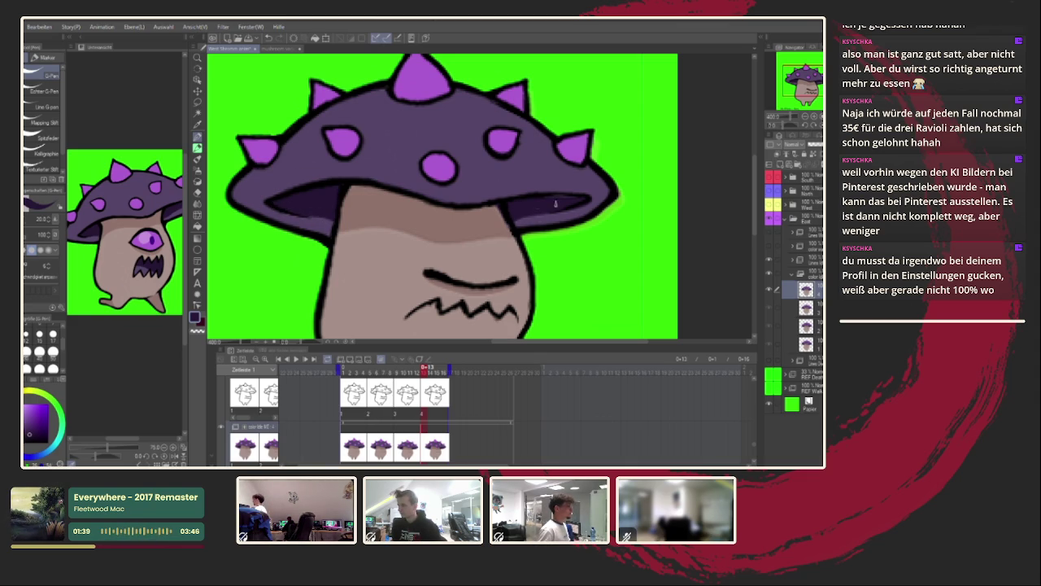
alt+click(485, 217)
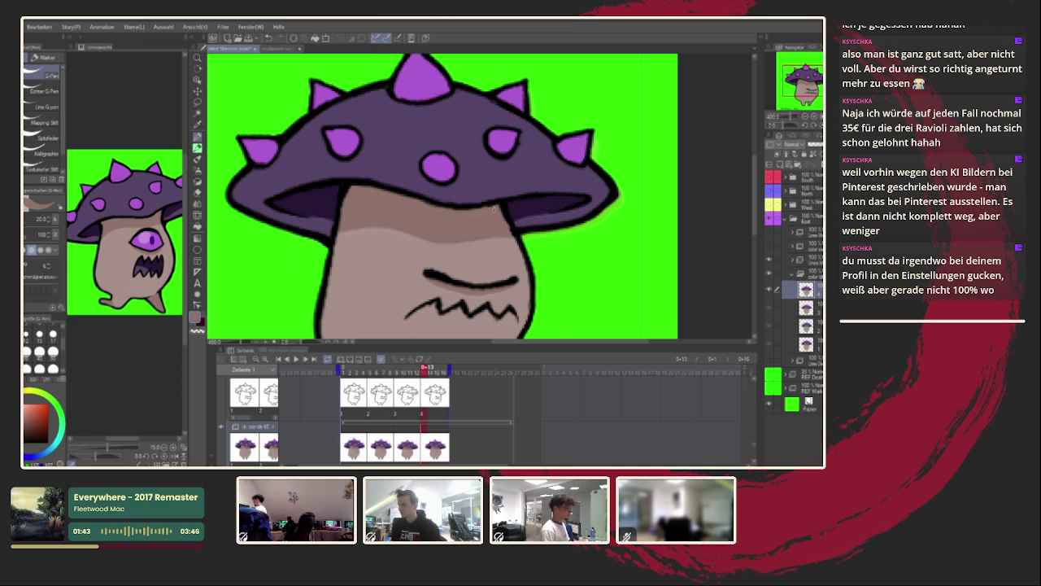
Pan the stem and mouth into view, then zoom out to see the whole frame.
scroll(355, 189, down, 2)
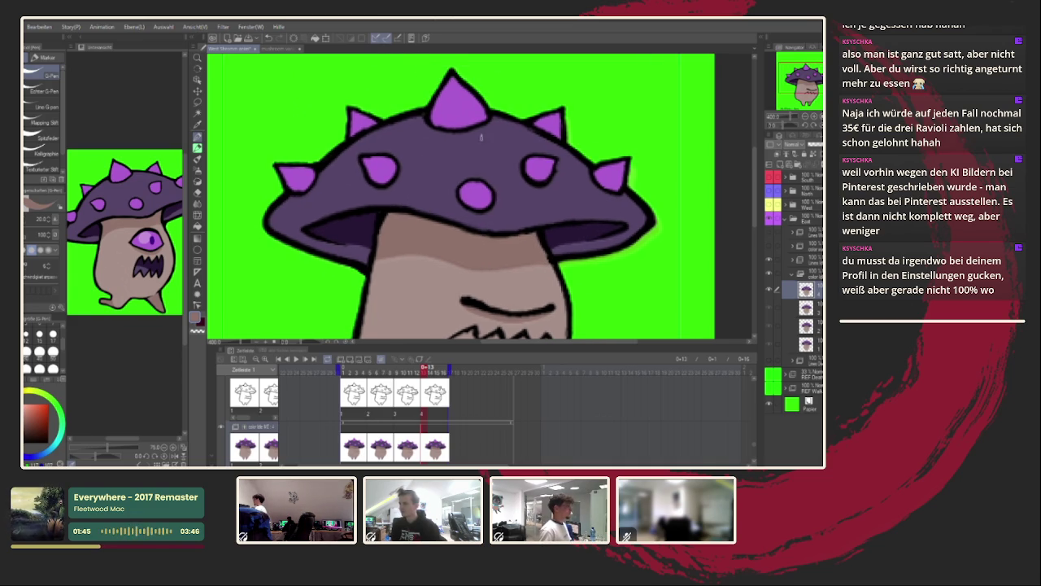
scroll(402, 160, down, 1)
drag(427, 197, 431, 66)
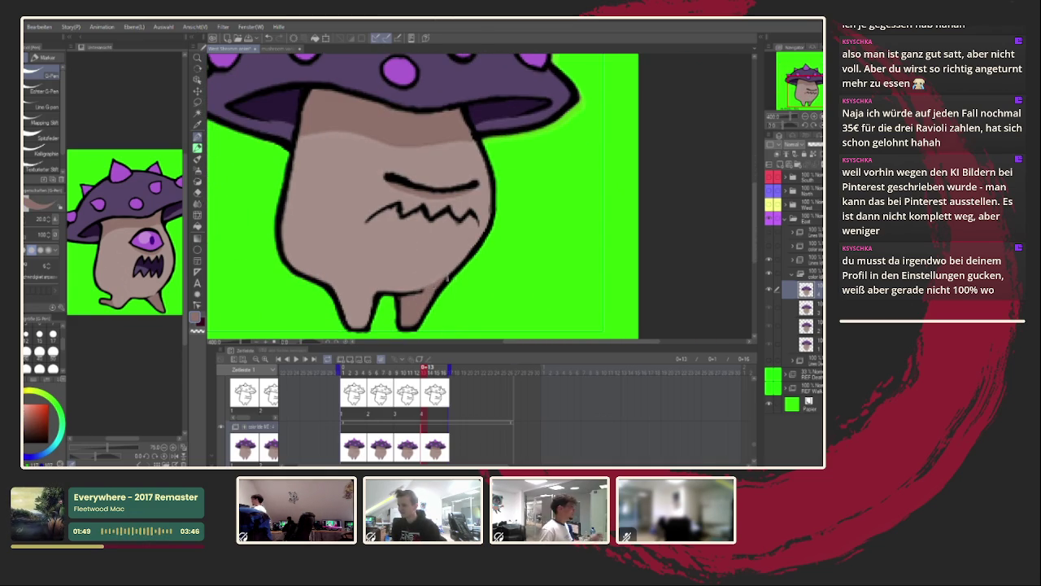
scroll(432, 286, up, 1)
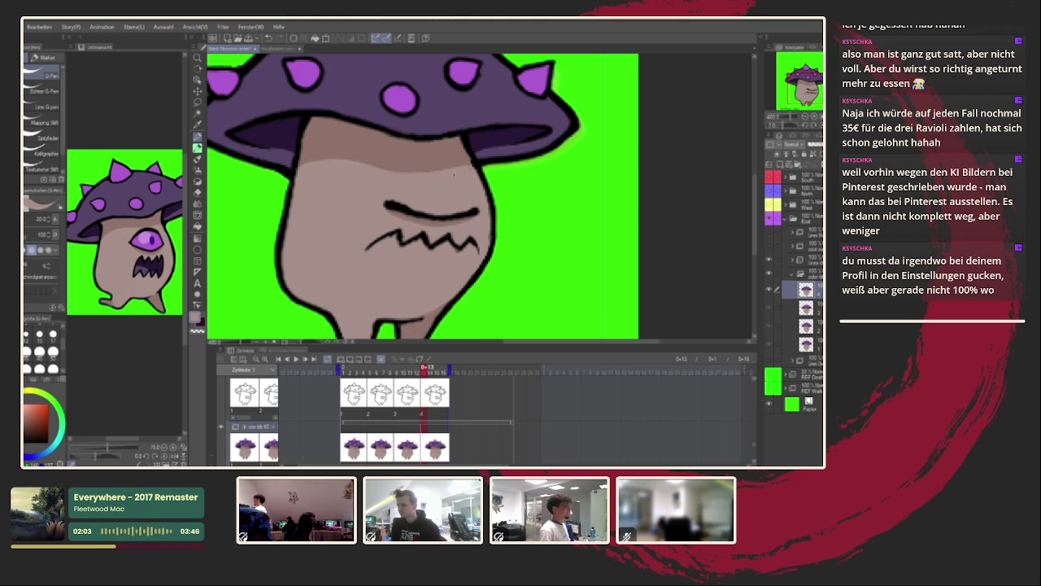
scroll(407, 281, down, 2)
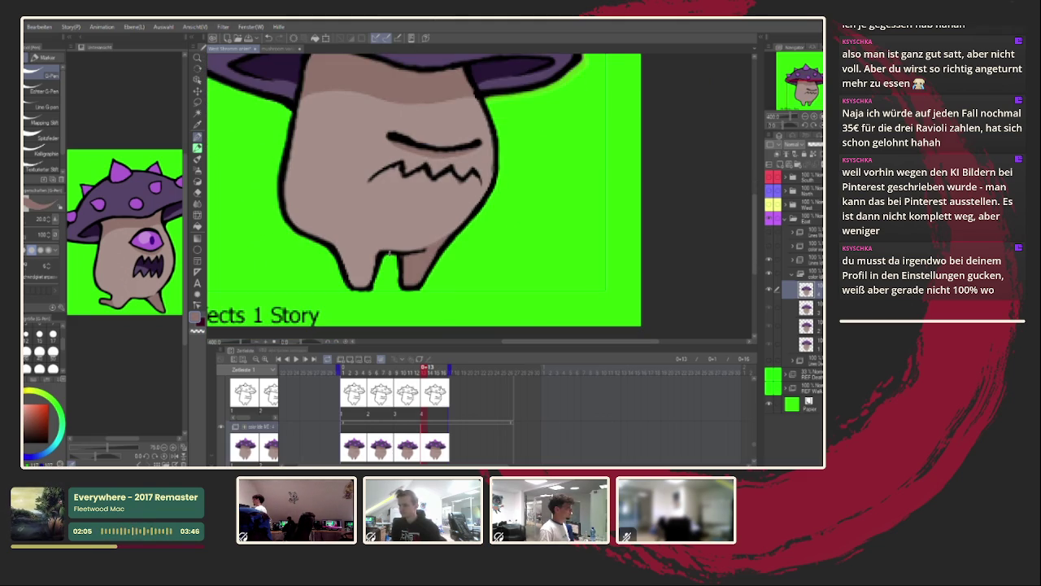
scroll(411, 277, down, 2)
scroll(412, 277, down, 3)
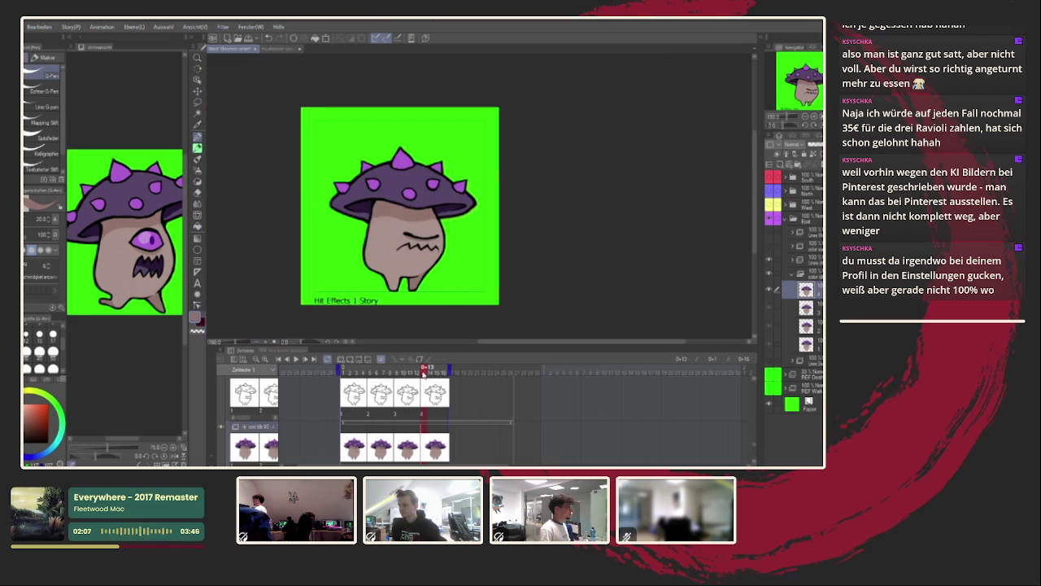
Jump to frame 10 and play the walk cycle animation.
drag(424, 371, 406, 372)
scroll(413, 173, up, 3)
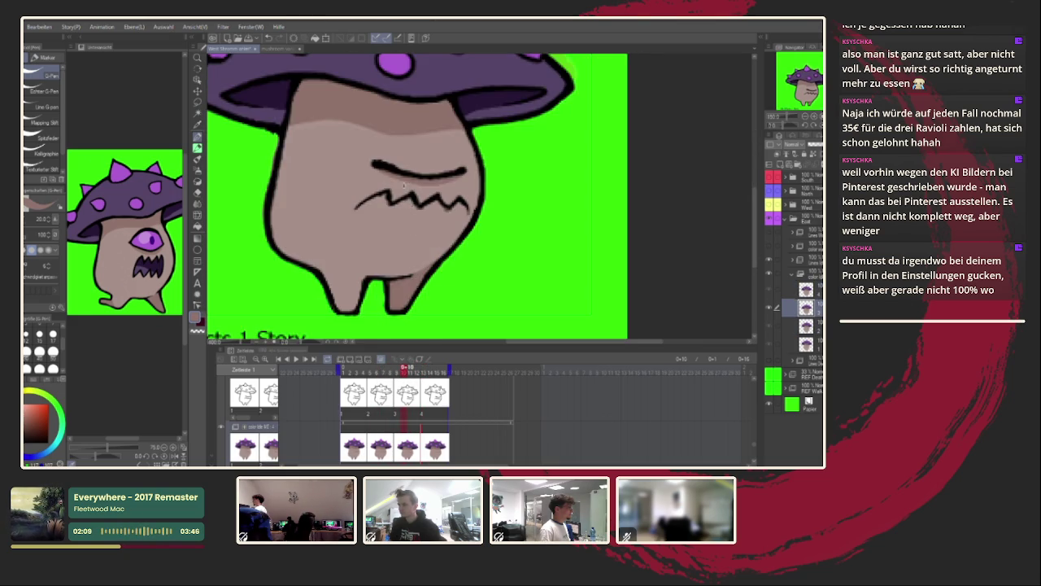
scroll(413, 172, up, 1)
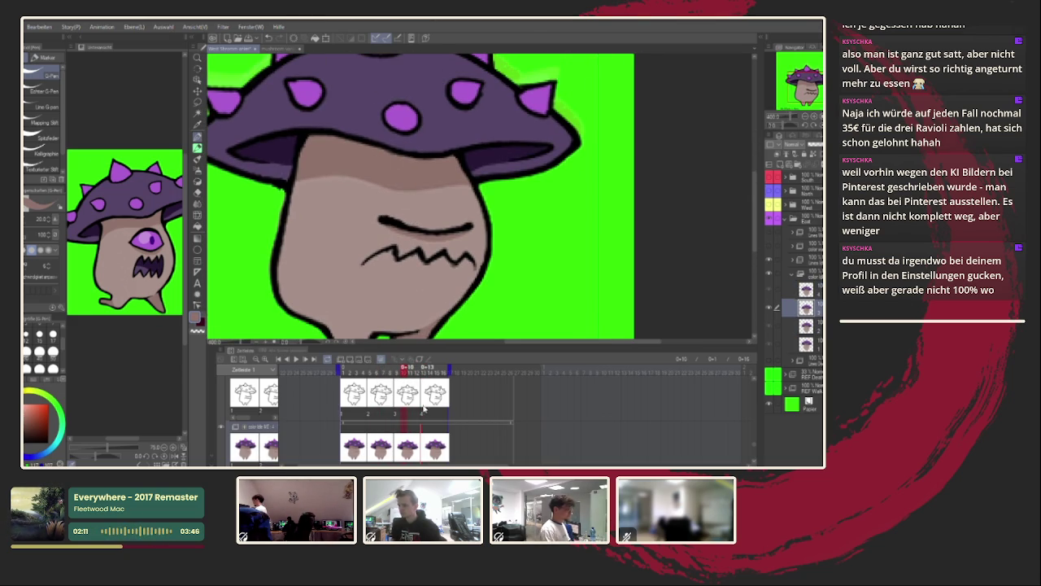
key(ctrl+alt+0)
click(296, 358)
Sample the stem's beige as the painting colour and fit the canvas to the window.
scroll(484, 197, down, 2)
scroll(484, 197, up, 2)
scroll(484, 198, down, 2)
scroll(480, 201, up, 1)
scroll(467, 214, up, 2)
scroll(451, 232, up, 2)
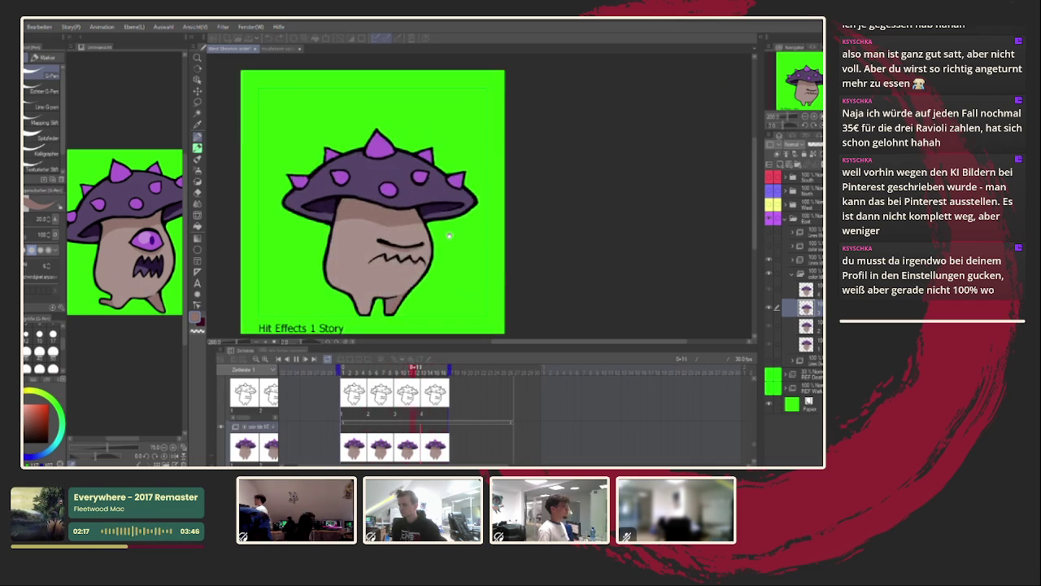
scroll(449, 235, up, 2)
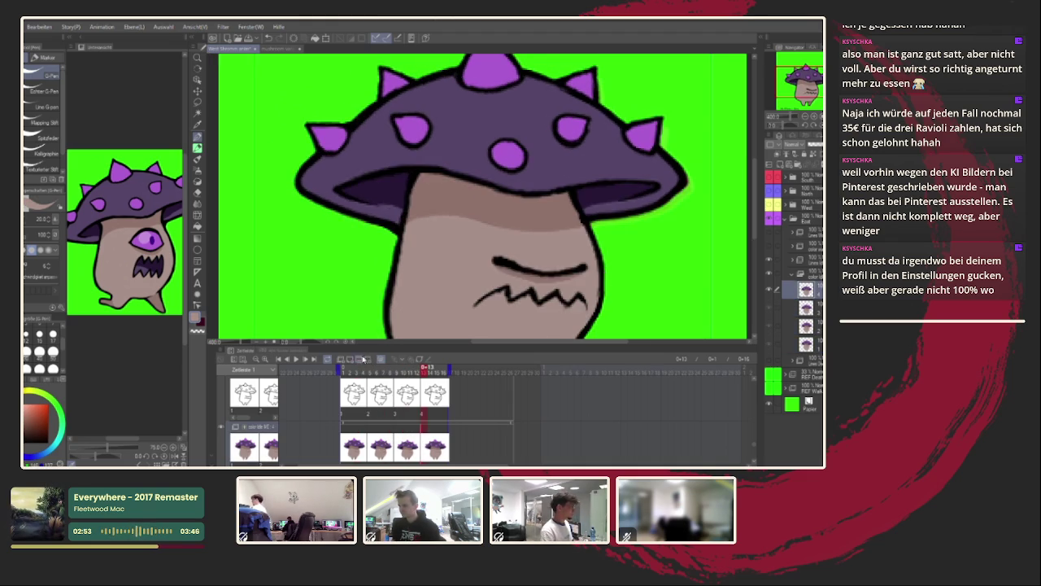
alt+click(386, 224)
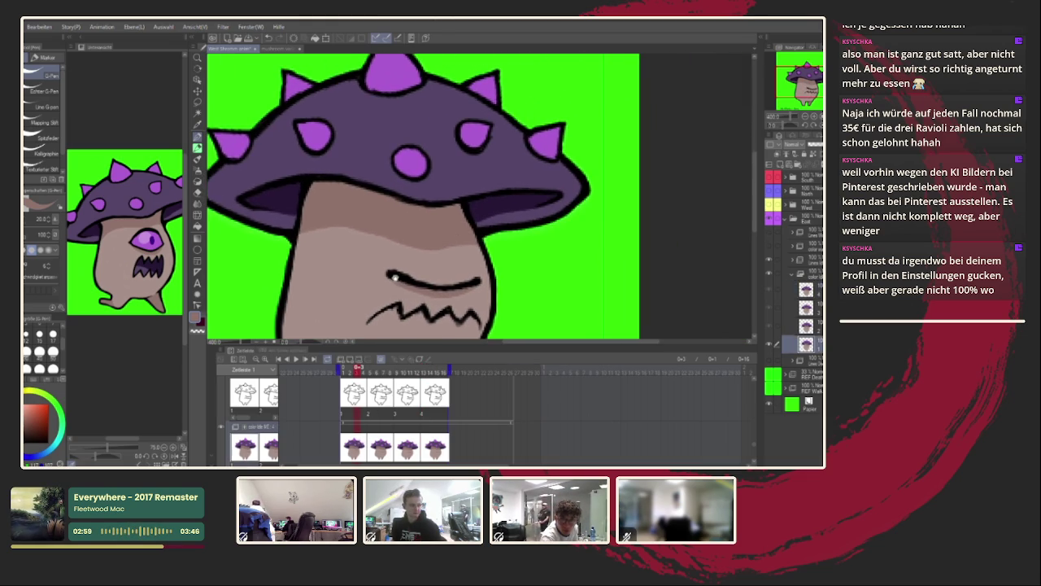
key(ctrl+0)
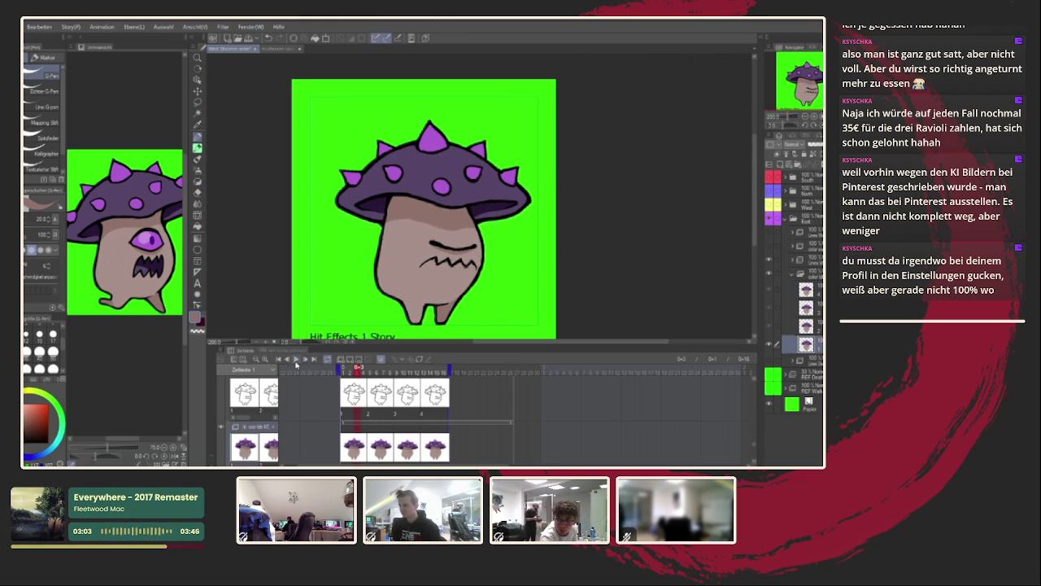
Play the walk cycle, zoom in on the mouth and stem outlines, then play it again.
click(296, 362)
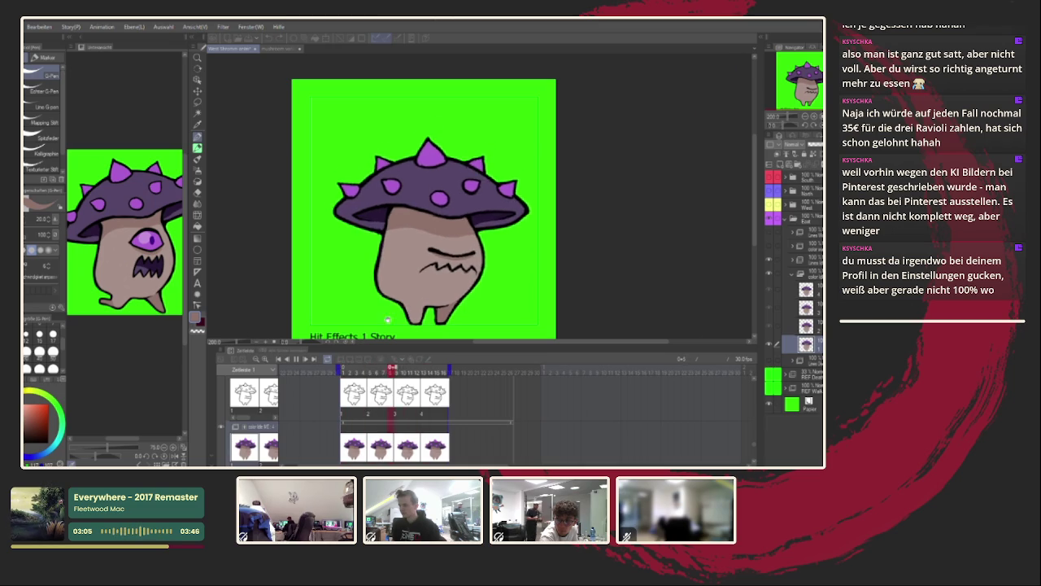
scroll(391, 294, up, 5)
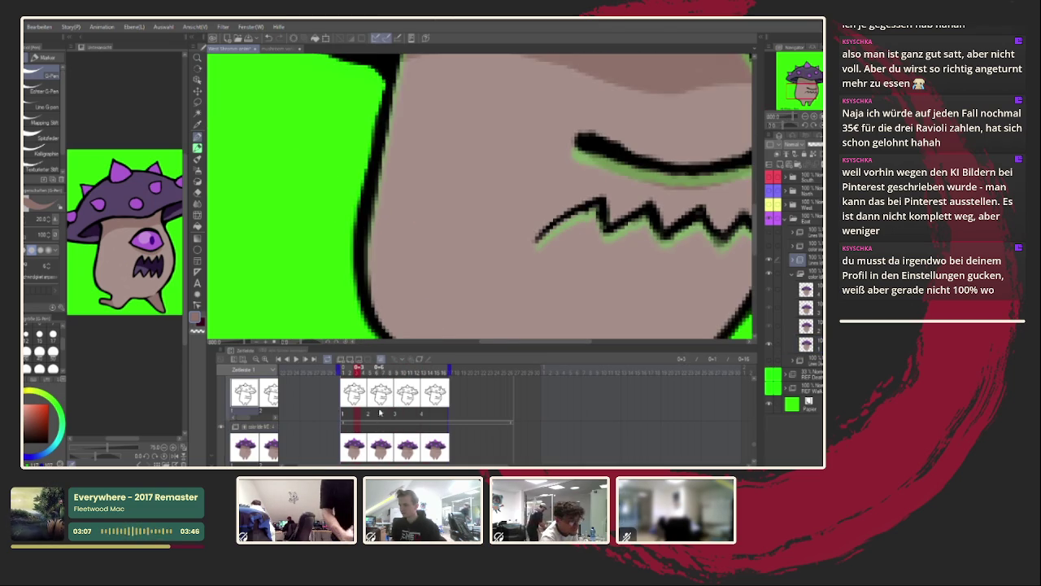
scroll(406, 271, down, 5)
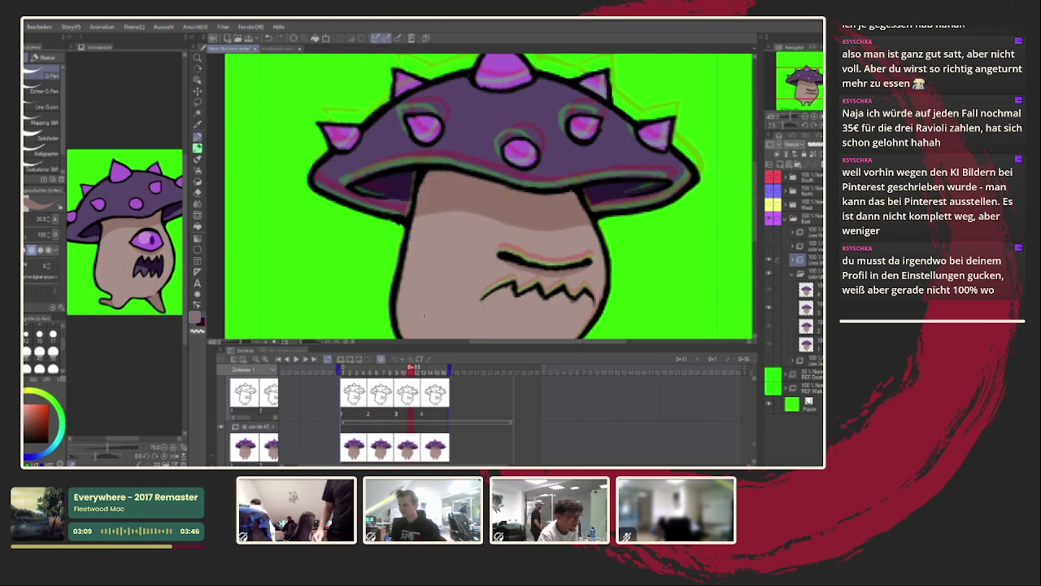
scroll(568, 213, up, 5)
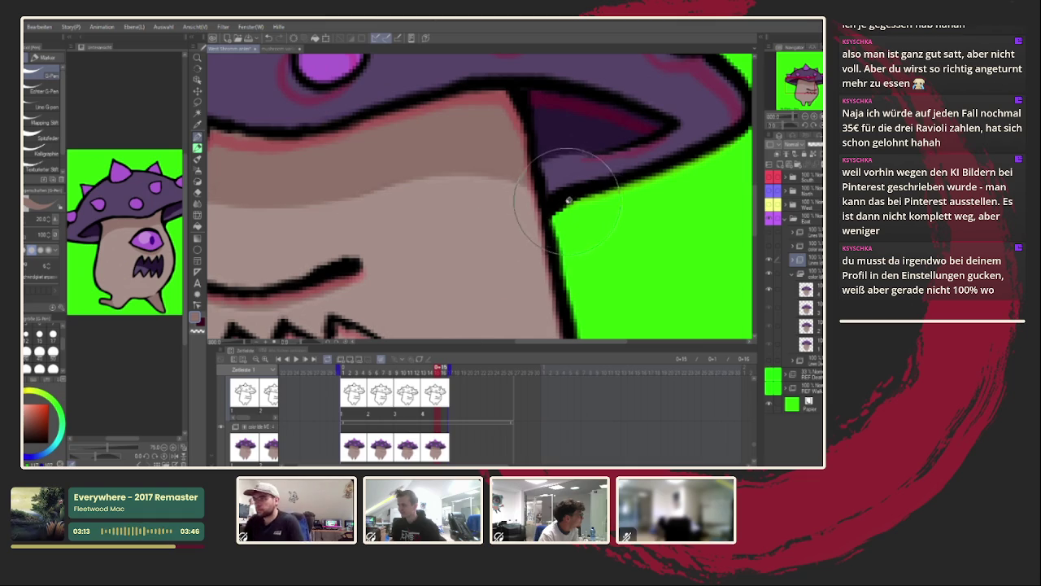
scroll(561, 205, down, 2)
scroll(541, 219, down, 3)
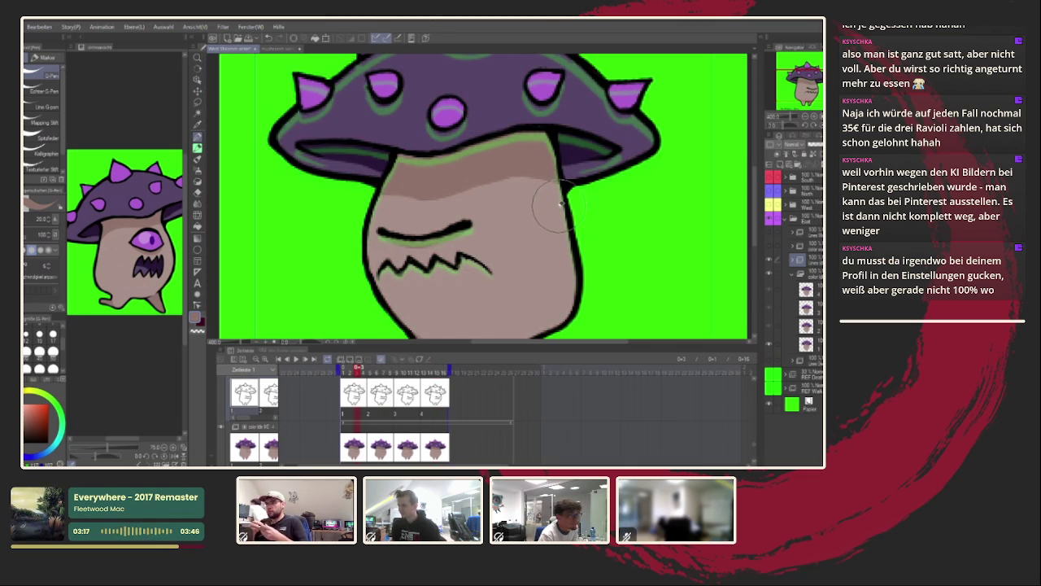
scroll(553, 211, down, 3)
scroll(491, 251, down, 2)
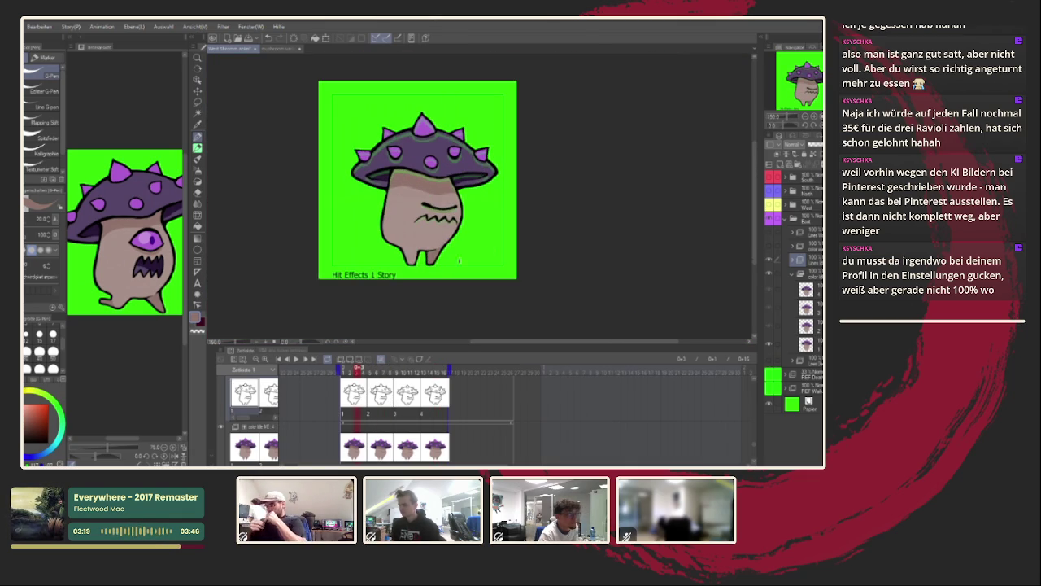
click(295, 358)
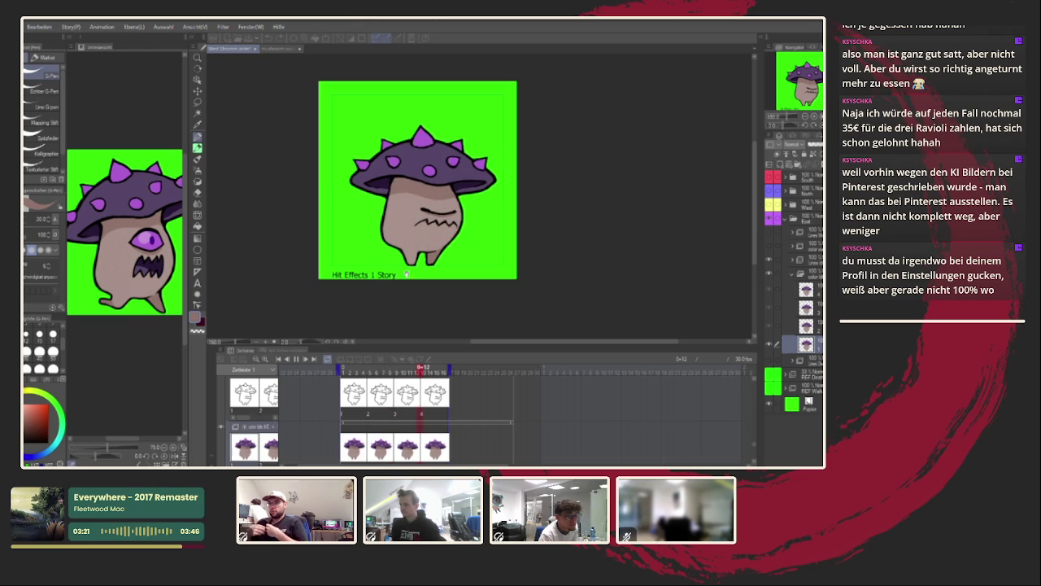
scroll(454, 251, up, 3)
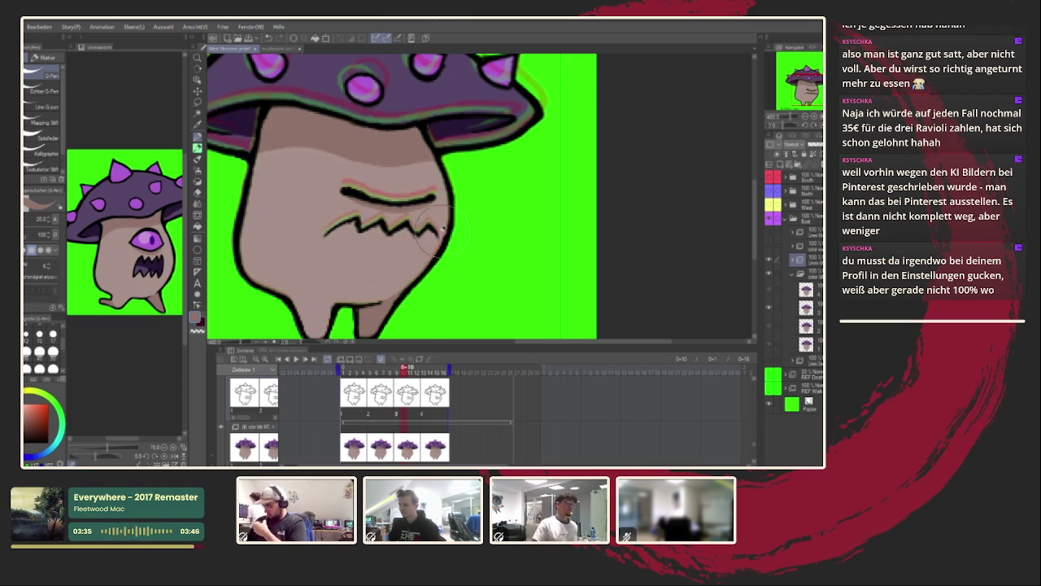
Touch up the mouth's left end and extend the line above the mouth with a tapered stroke.
drag(442, 230, 340, 248)
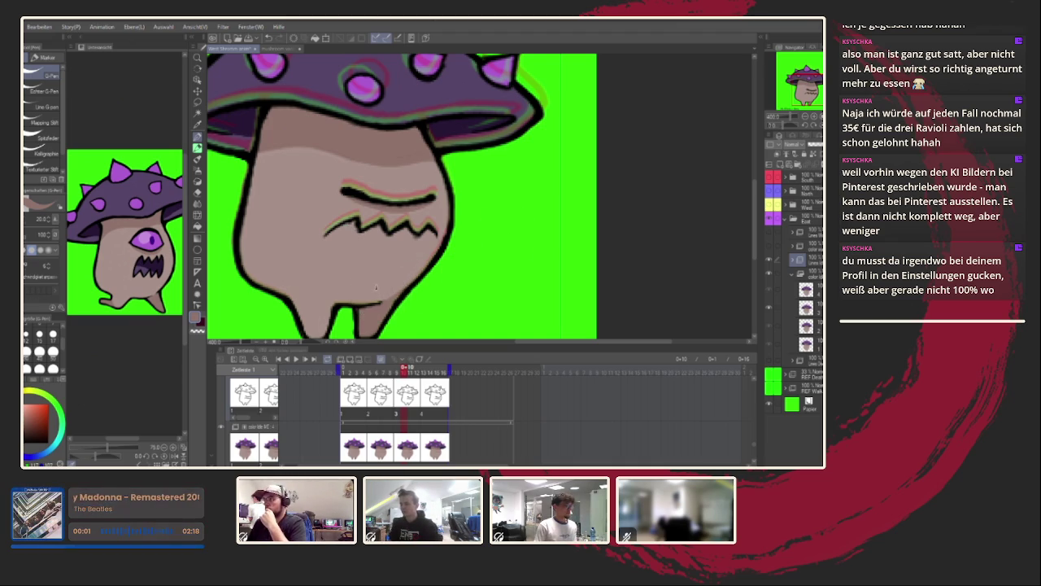
key(alt+bracketleft)
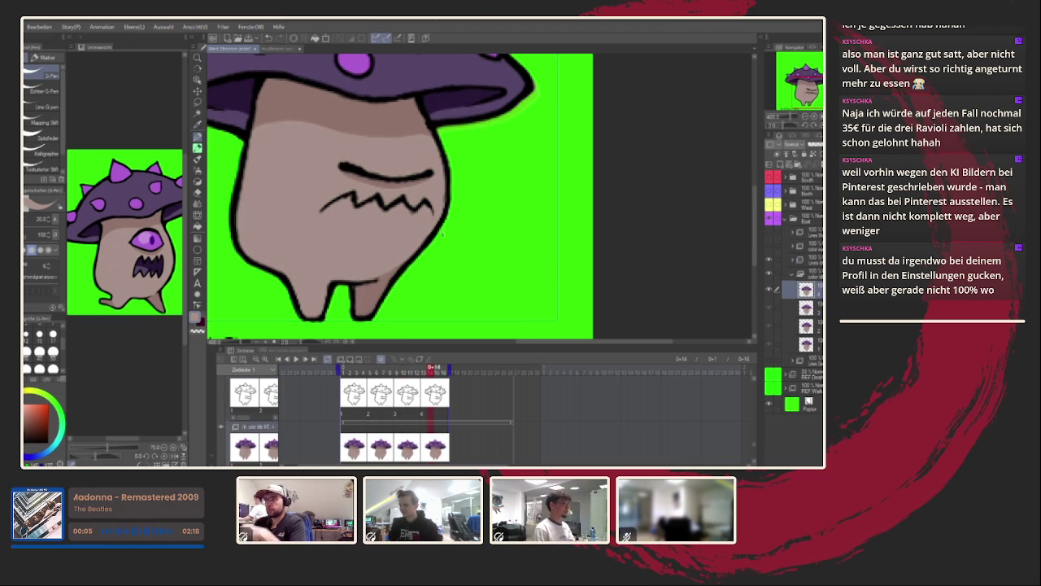
drag(411, 173, 431, 173)
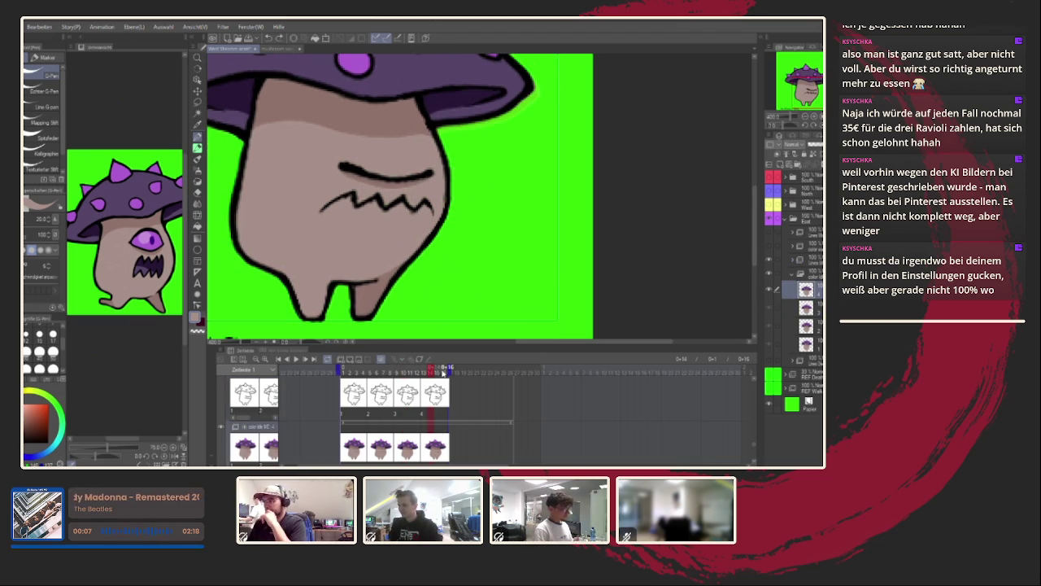
Step through frames 11, 8, 2, 15 and 7 with onion skin turned on.
key(Right)
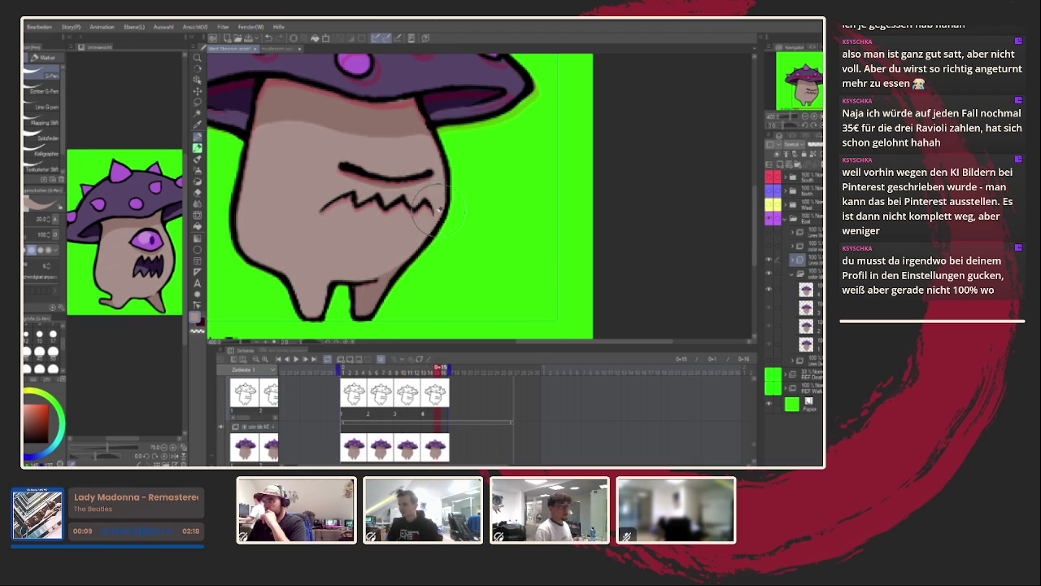
drag(326, 162, 373, 177)
key(Left)
key(Left)
key(Left)
key(Left)
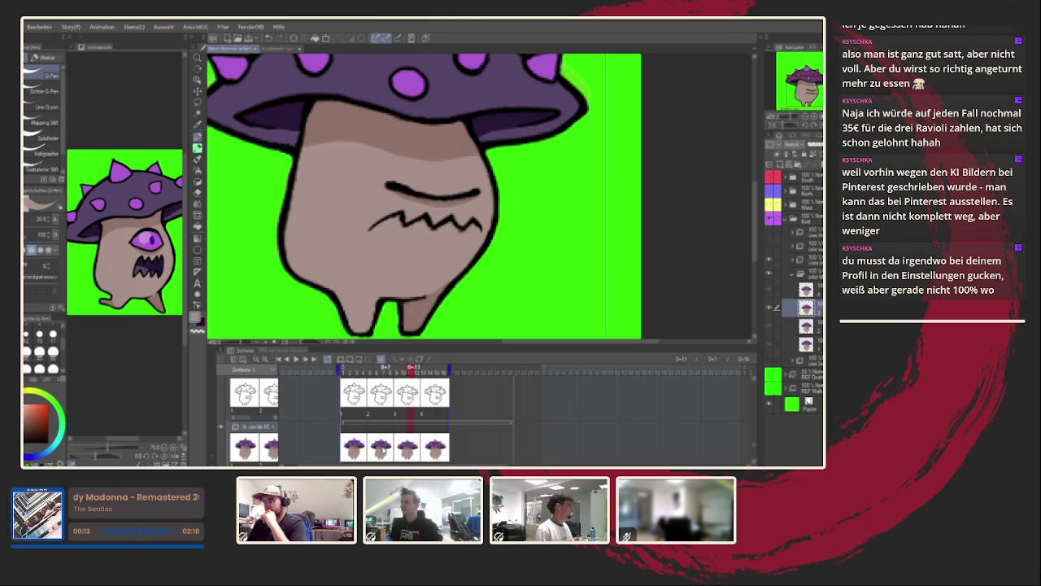
click(388, 447)
click(352, 445)
click(440, 446)
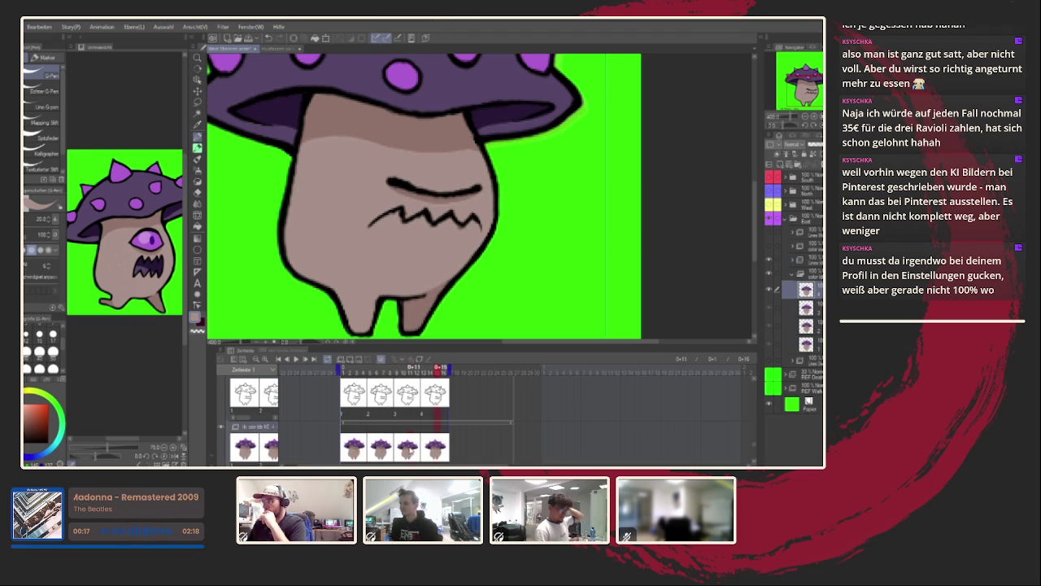
click(413, 445)
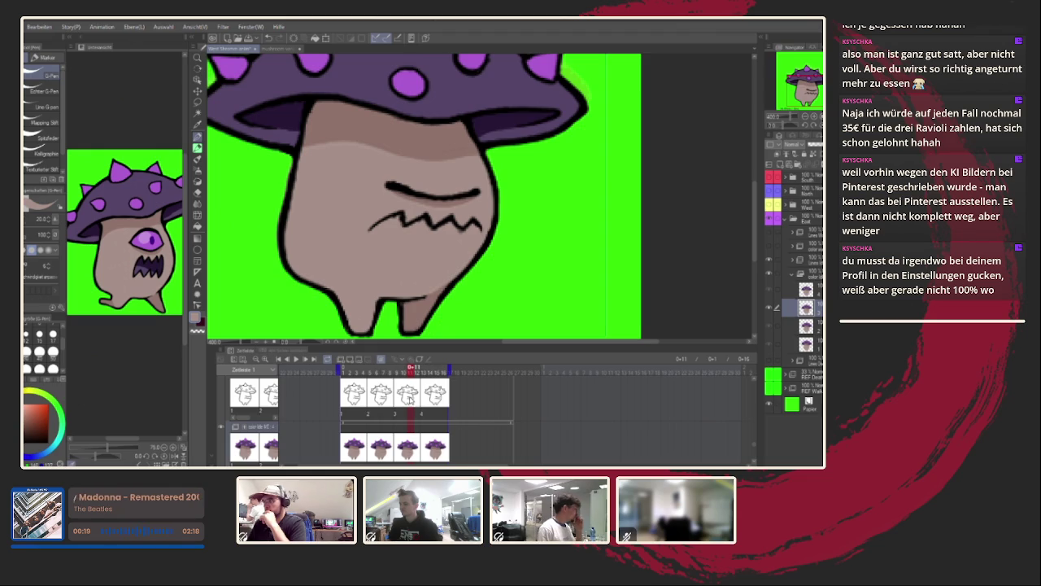
key(o)
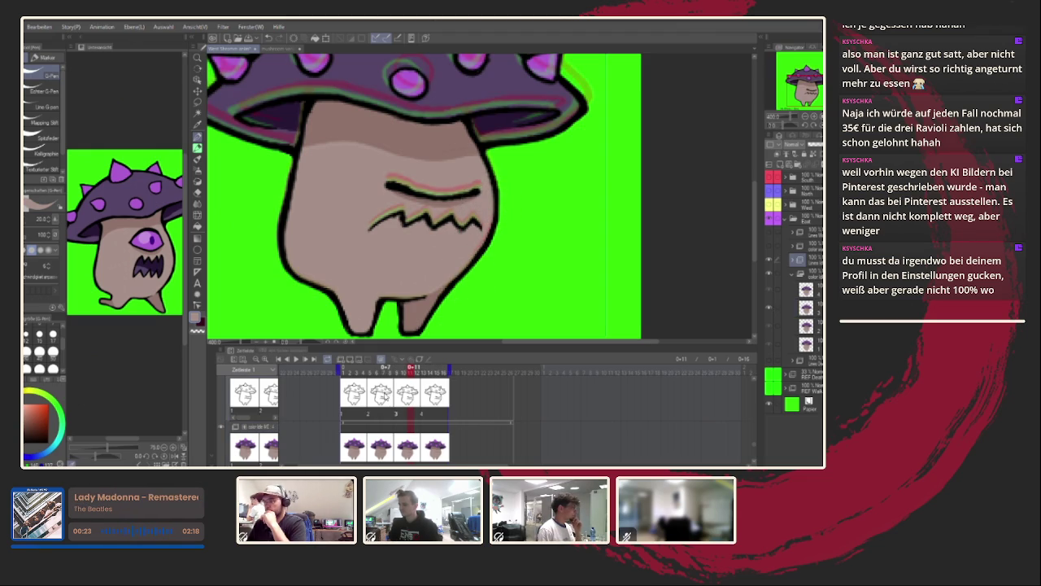
click(385, 399)
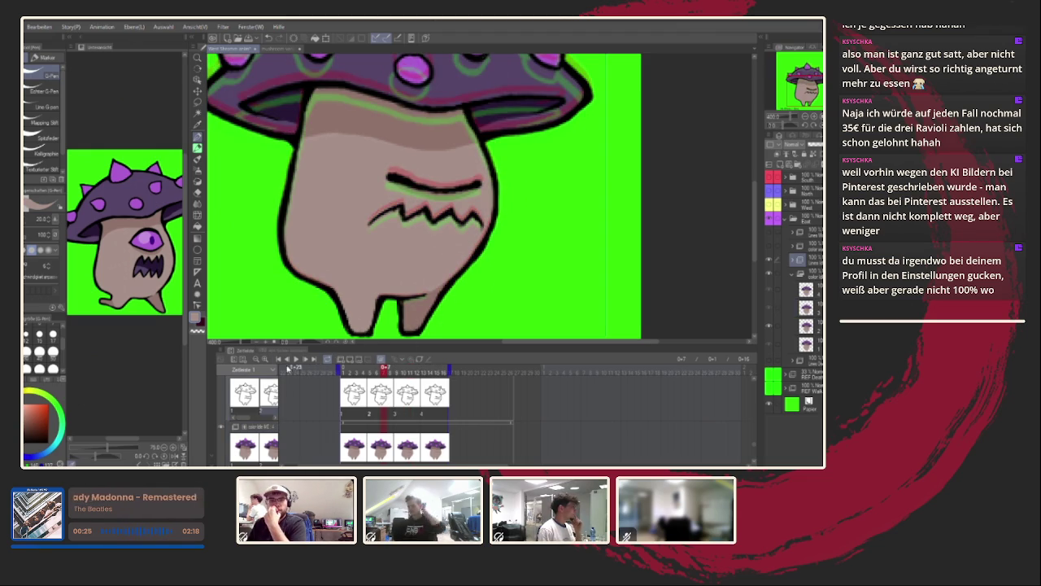
Play the walk cycle, zoom out to watch the loop, then stop playback.
click(296, 359)
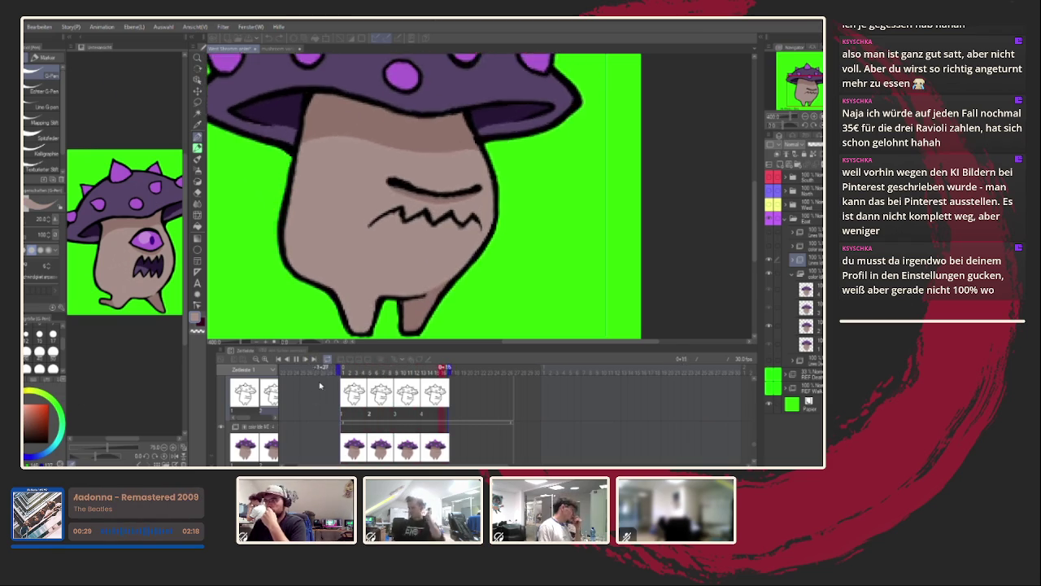
scroll(560, 238, down, 5)
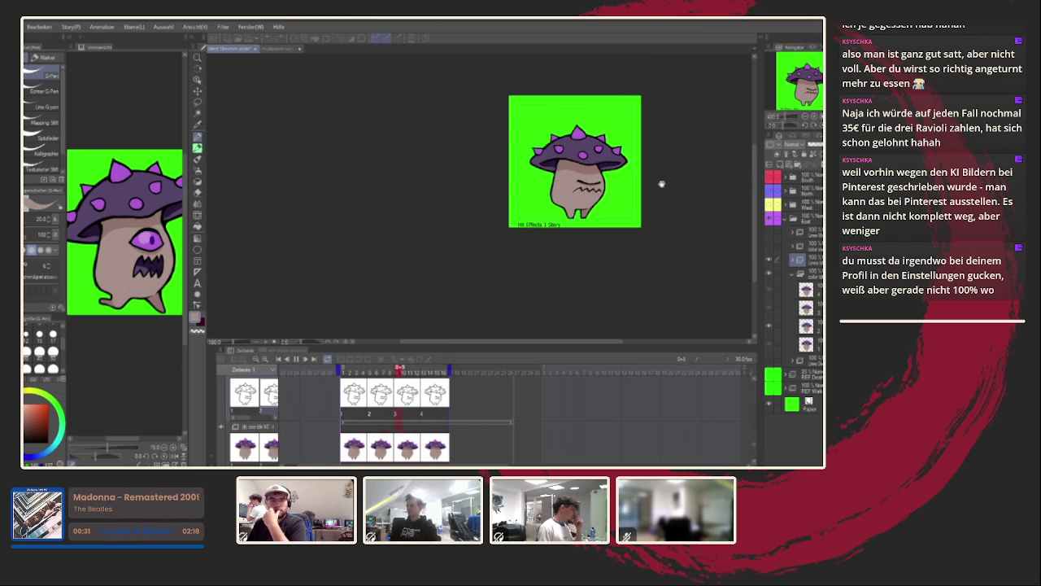
scroll(541, 239, down, 2)
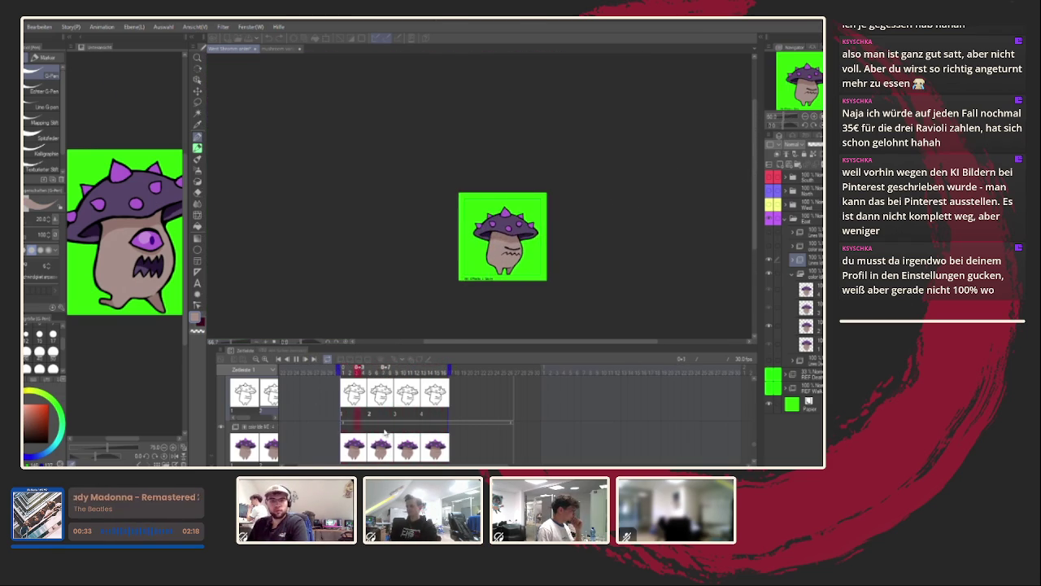
drag(577, 264, 522, 266)
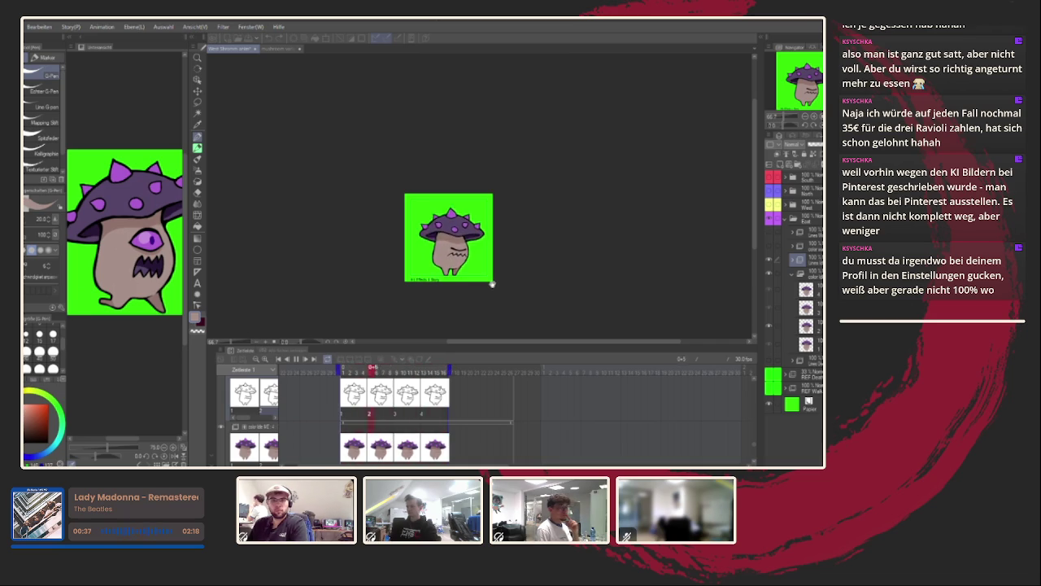
scroll(493, 282, up, 3)
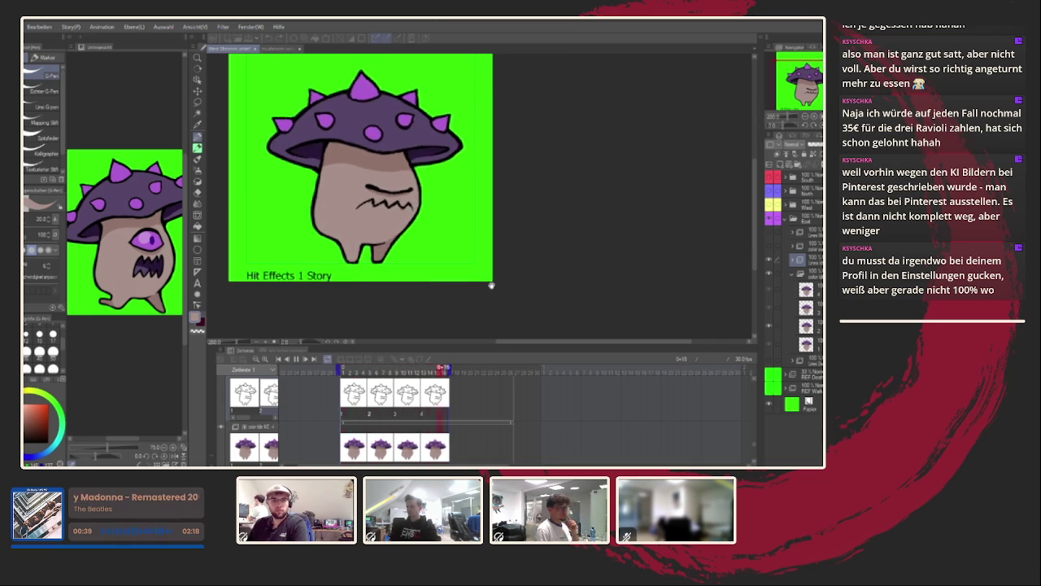
key(ctrl+minus)
key(space)
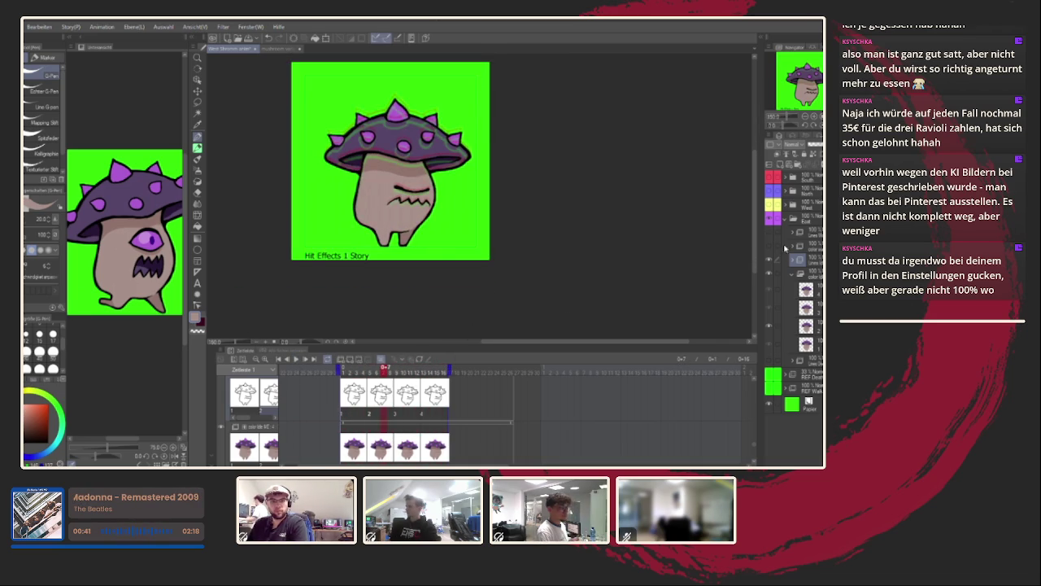
Collapse the line-art and colour folders, hide the coloured walk cycle, and go to frame 1.
click(791, 262)
click(791, 262)
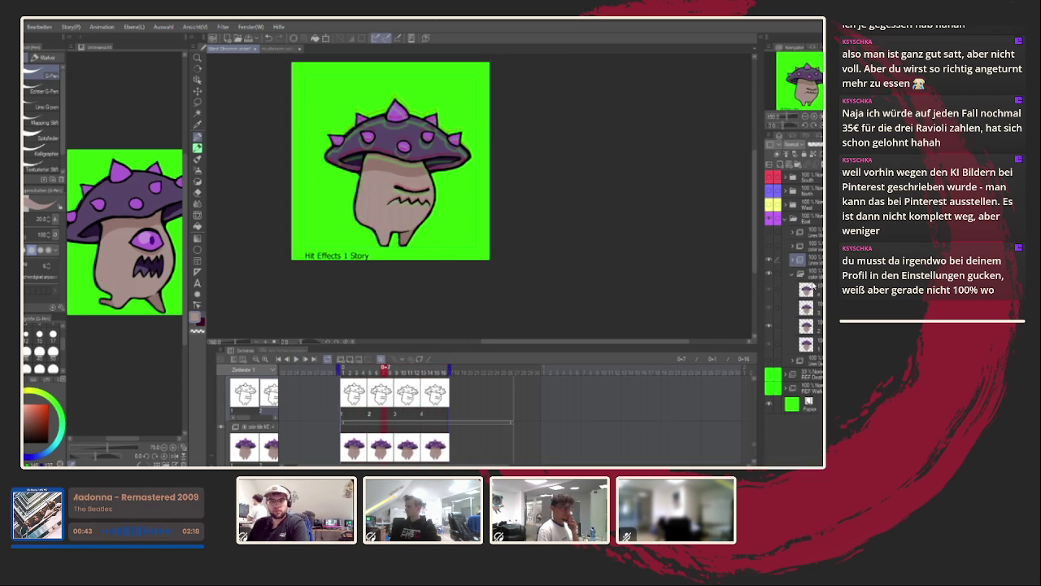
click(793, 277)
click(791, 278)
click(790, 278)
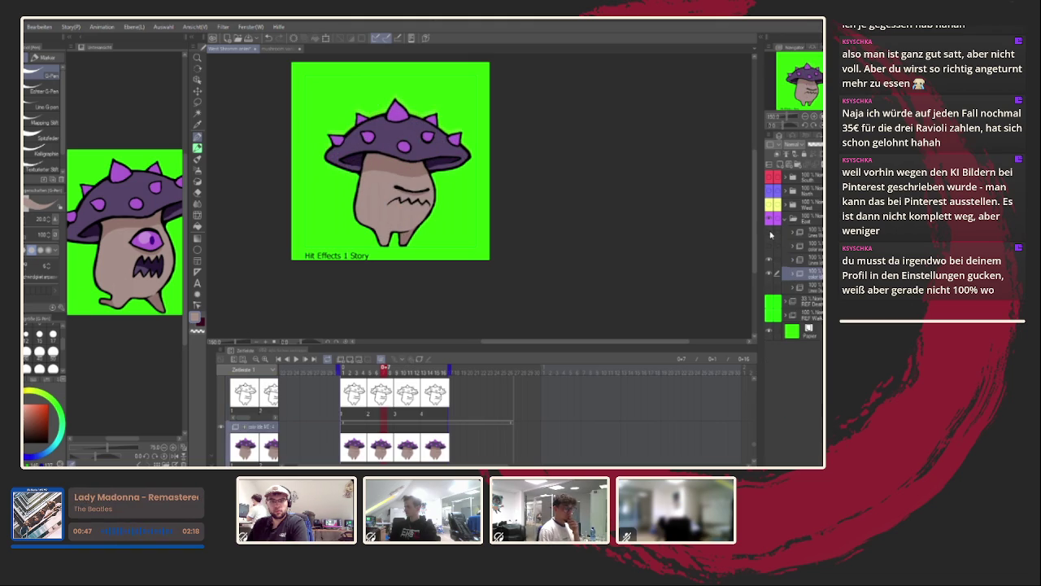
click(769, 272)
click(770, 289)
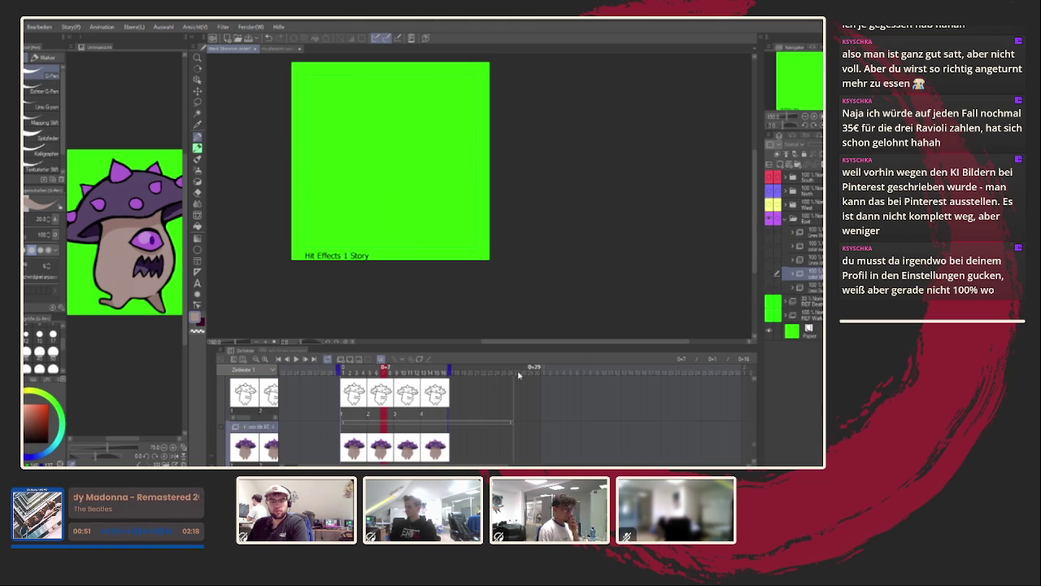
click(345, 371)
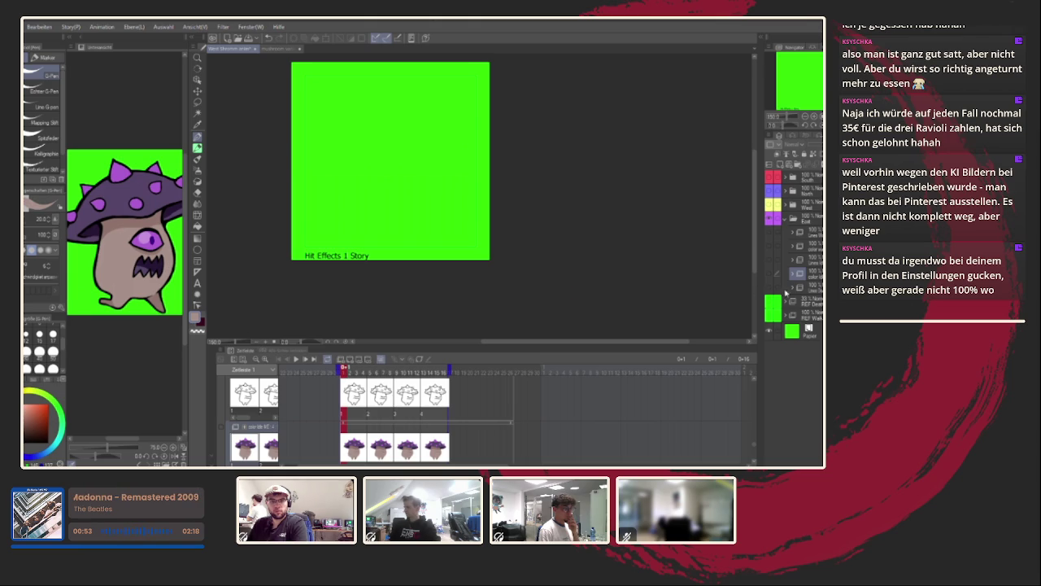
Show the mushroom line sketch and move its folder below the layer beneath it.
click(793, 290)
click(812, 289)
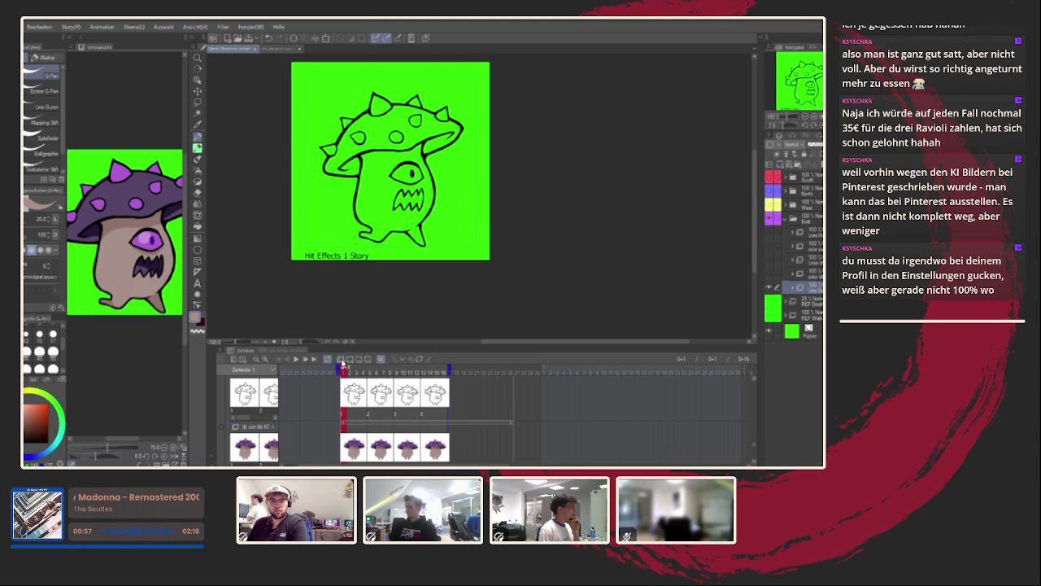
click(792, 288)
drag(814, 288, 813, 308)
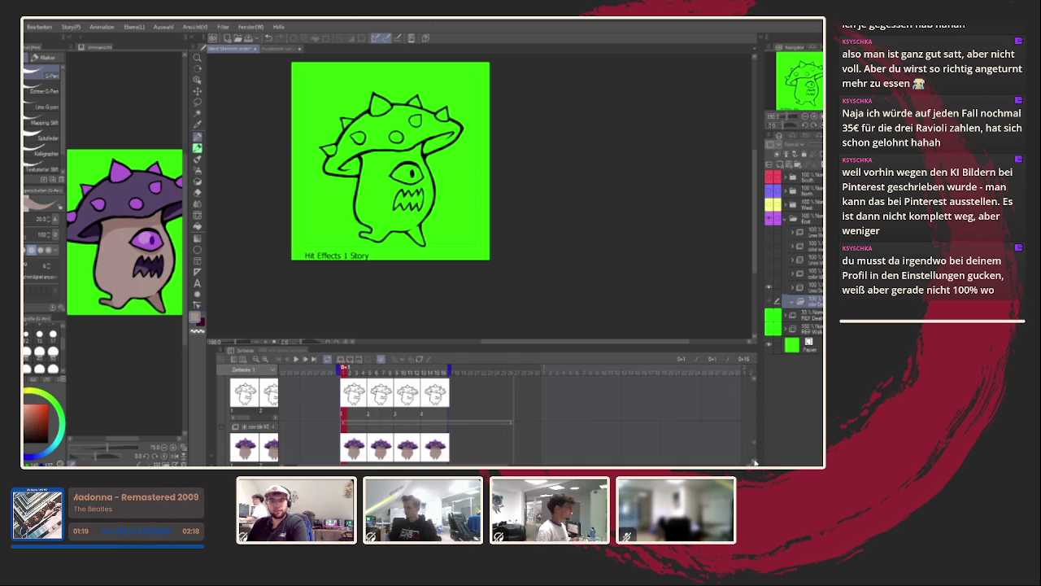
Add a new cel at frame 1 of the colour track.
scroll(754, 454, down, 2)
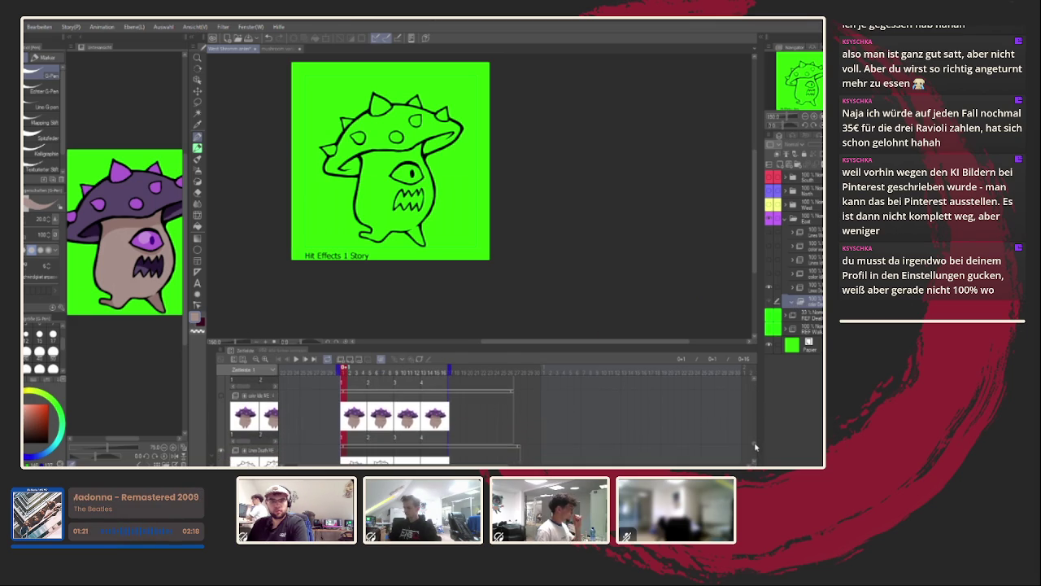
scroll(755, 447, down, 2)
scroll(754, 449, down, 2)
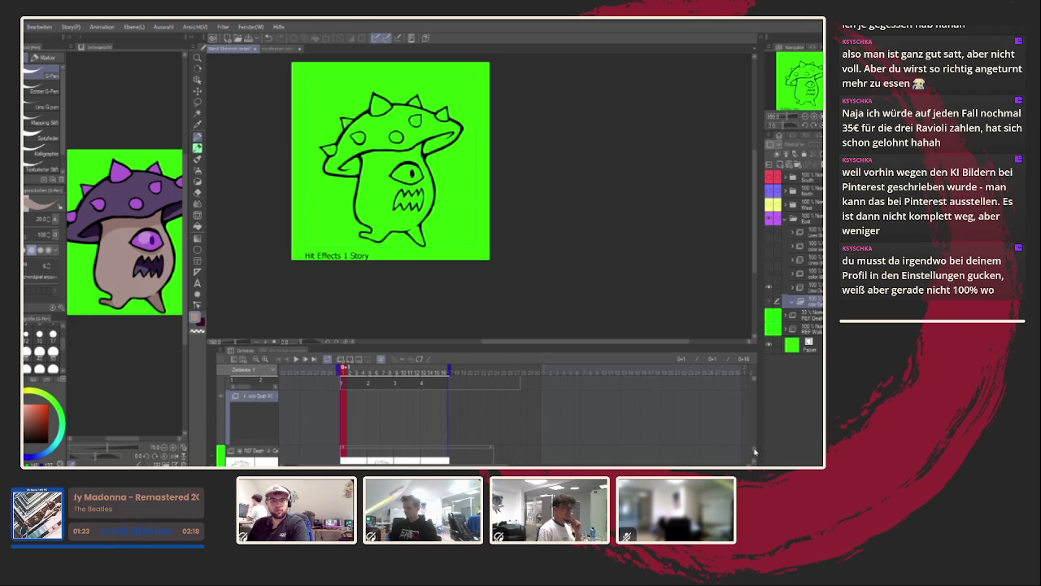
scroll(754, 452, up, 2)
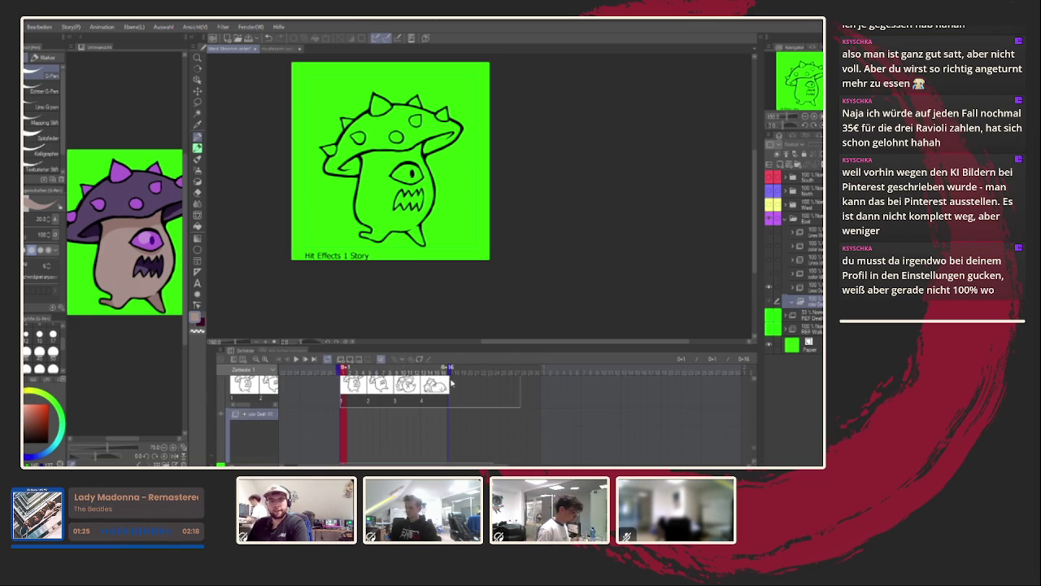
click(346, 359)
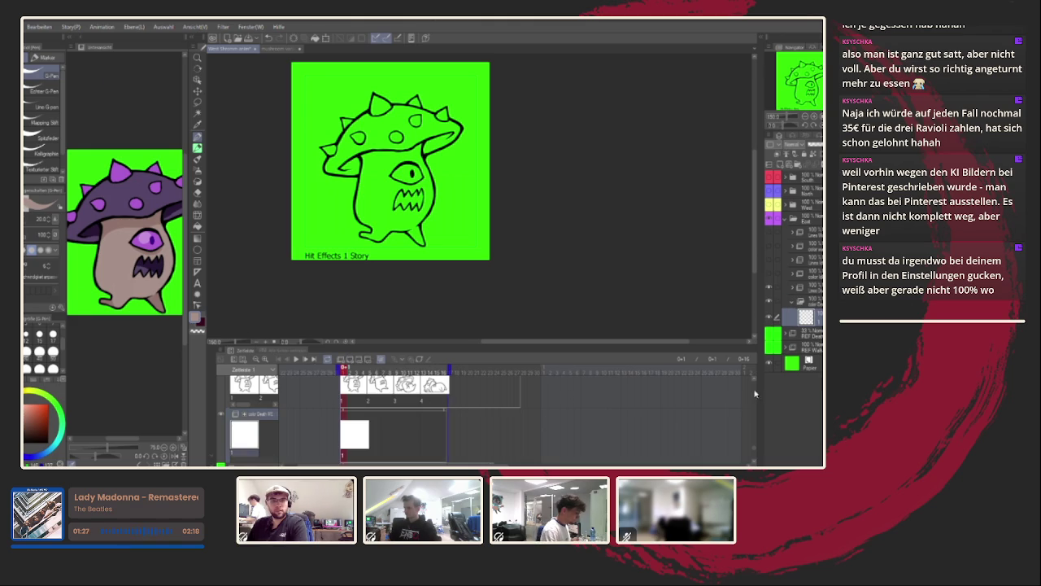
scroll(755, 387, up, 1)
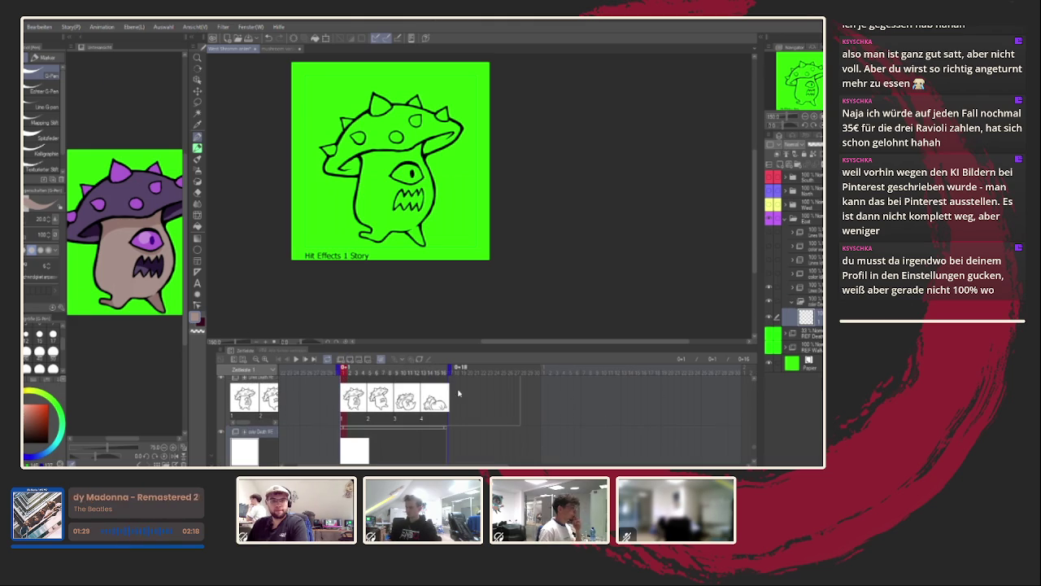
scroll(472, 260, up, 2)
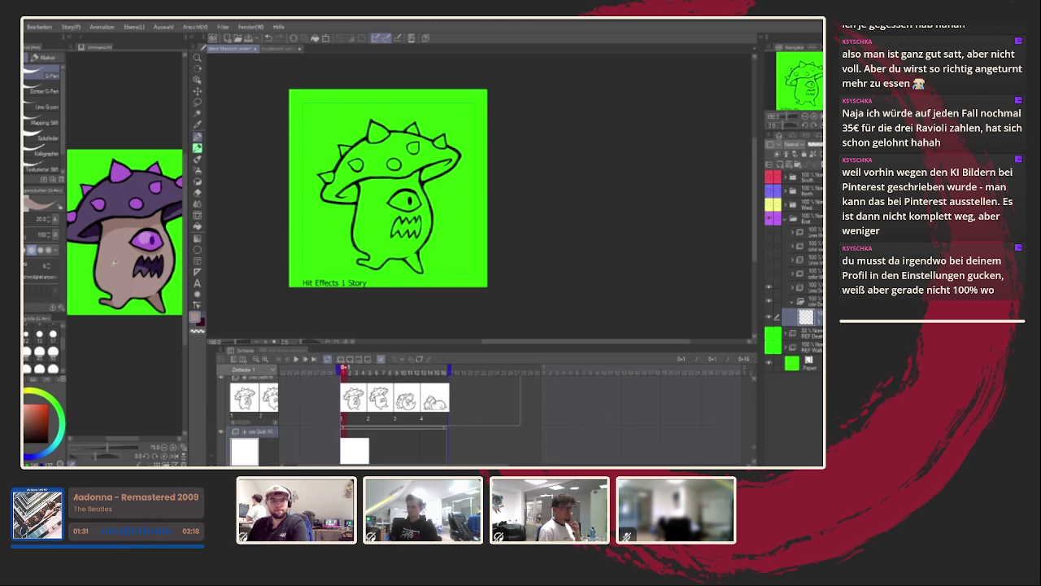
scroll(268, 235, left, 2)
Inspect the layer folders, clear extra blank cels, and check frames 13 and 1.
click(793, 248)
click(794, 248)
click(810, 298)
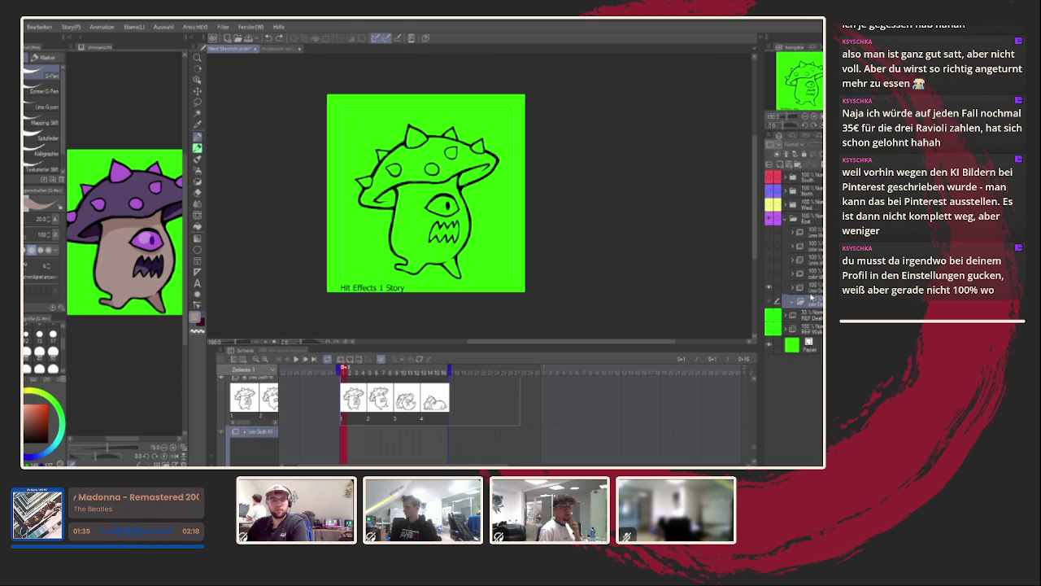
click(793, 241)
click(792, 241)
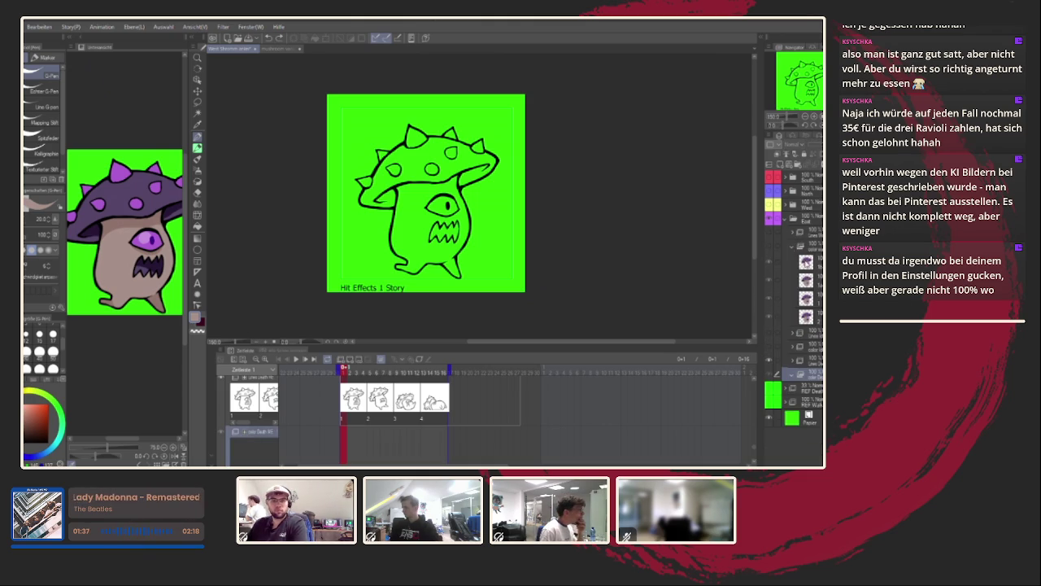
click(806, 263)
click(805, 316)
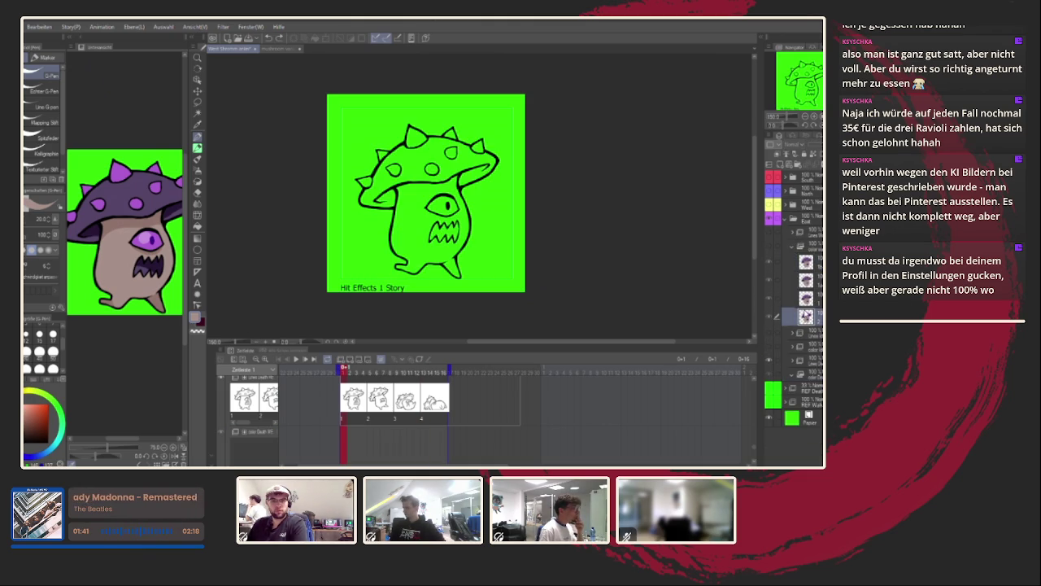
Expand the colour track's folder and show the coloured mushroom on frame 1.
click(795, 244)
click(810, 301)
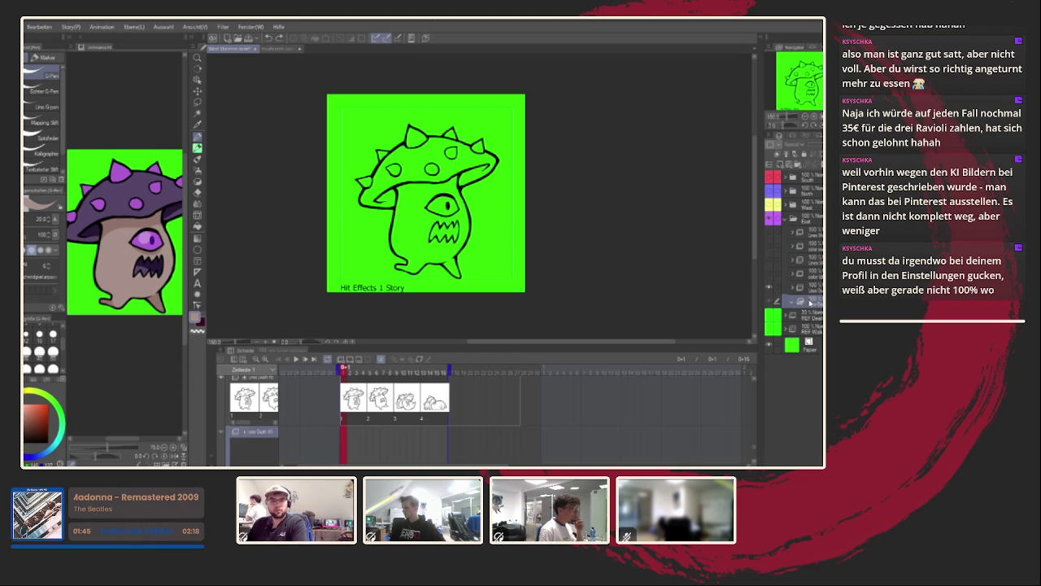
click(793, 303)
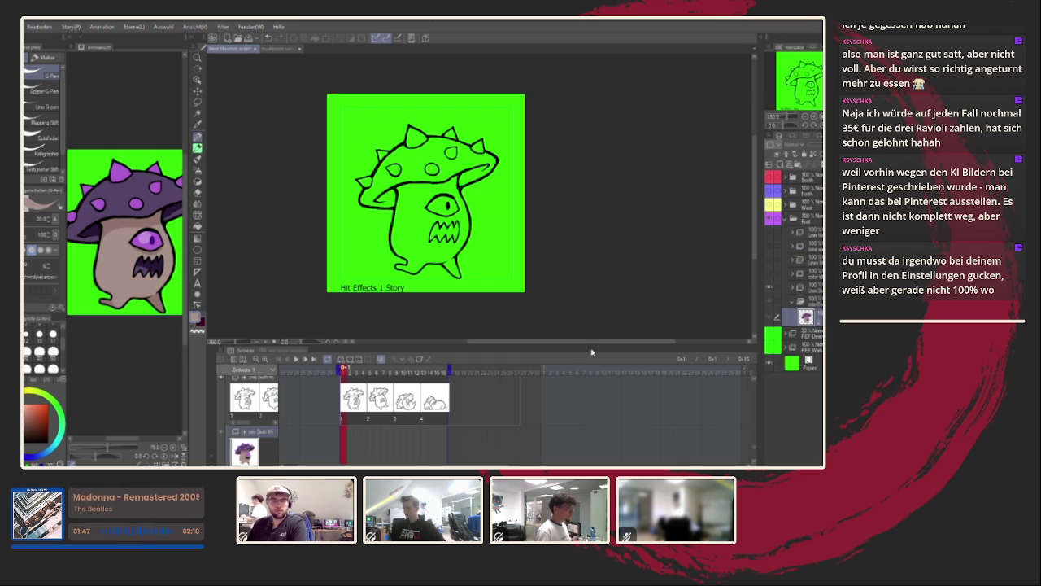
click(805, 316)
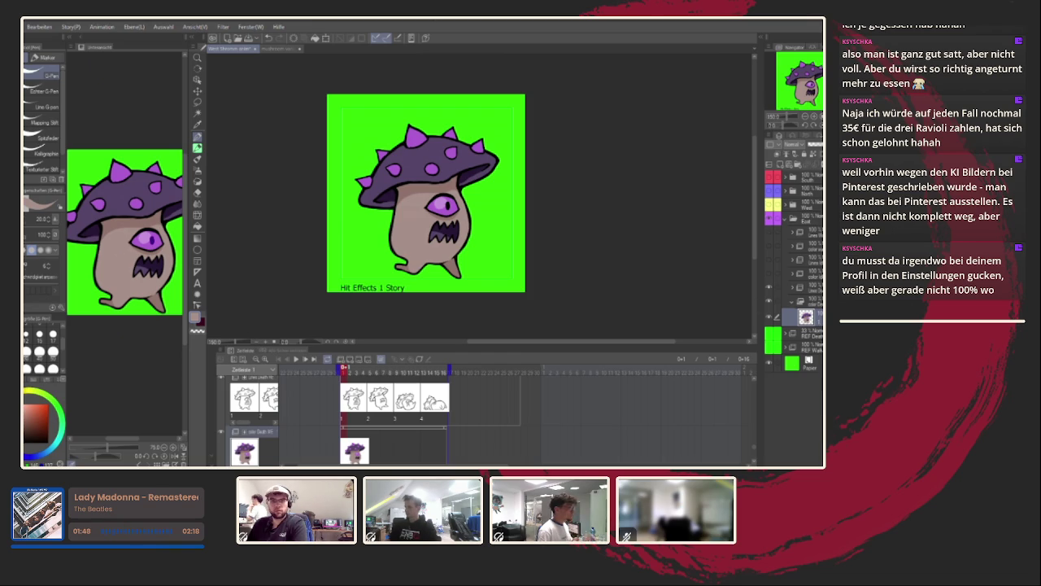
Go to frame 6 and add a new blank colour layer there.
click(375, 408)
click(373, 447)
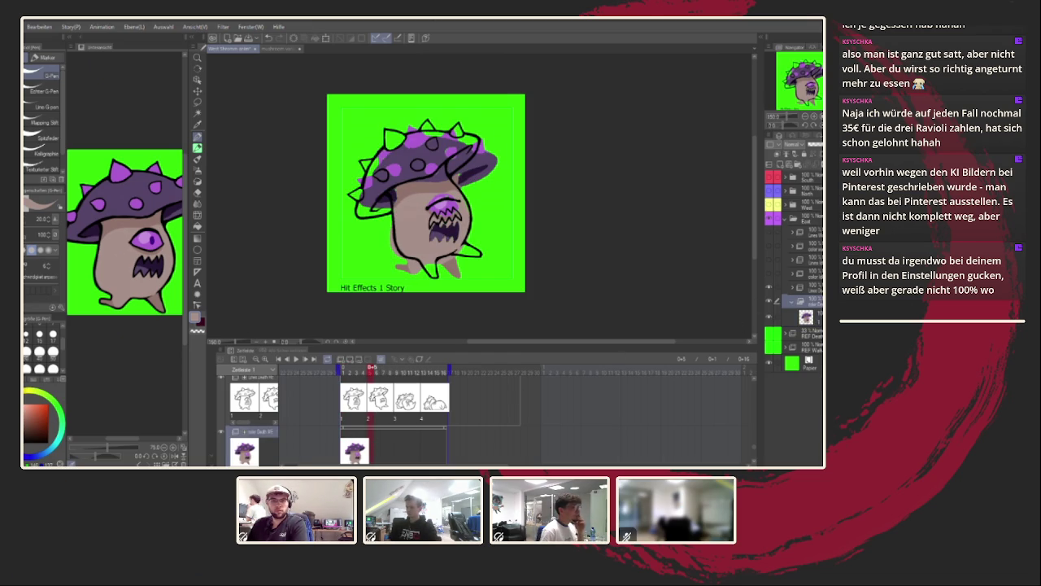
key(ctrl+shift+n)
scroll(410, 219, up, 3)
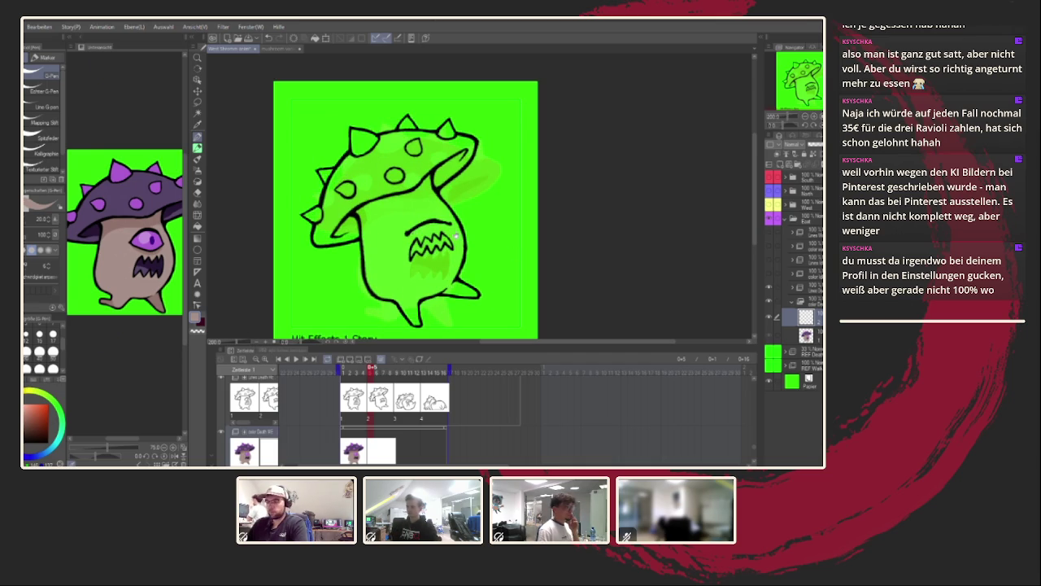
Fill the mushroom's body beige and its cap purple, then return to the pen.
click(197, 227)
scroll(399, 231, down, 2)
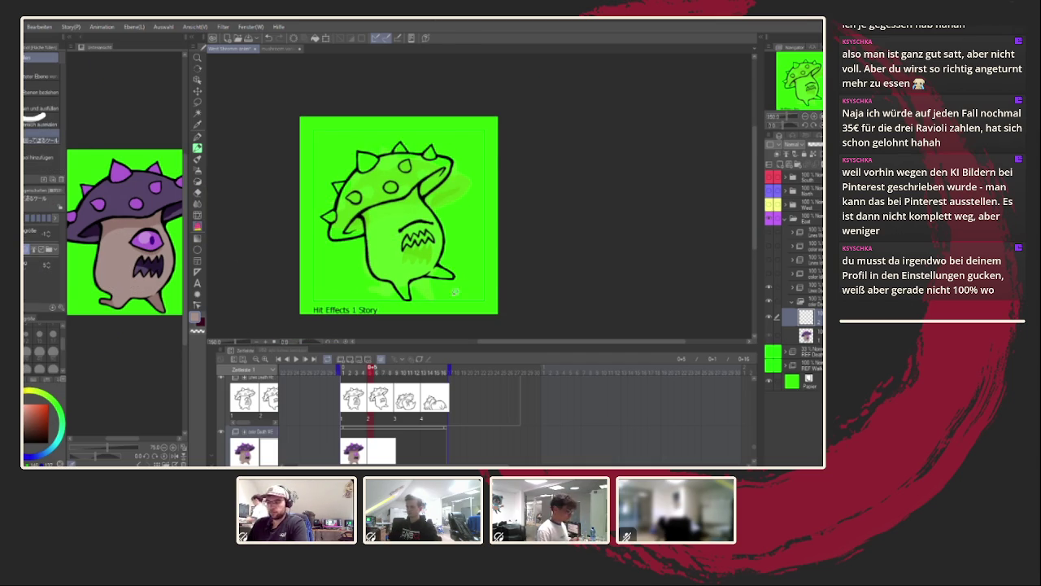
click(380, 248)
scroll(378, 253, up, 1)
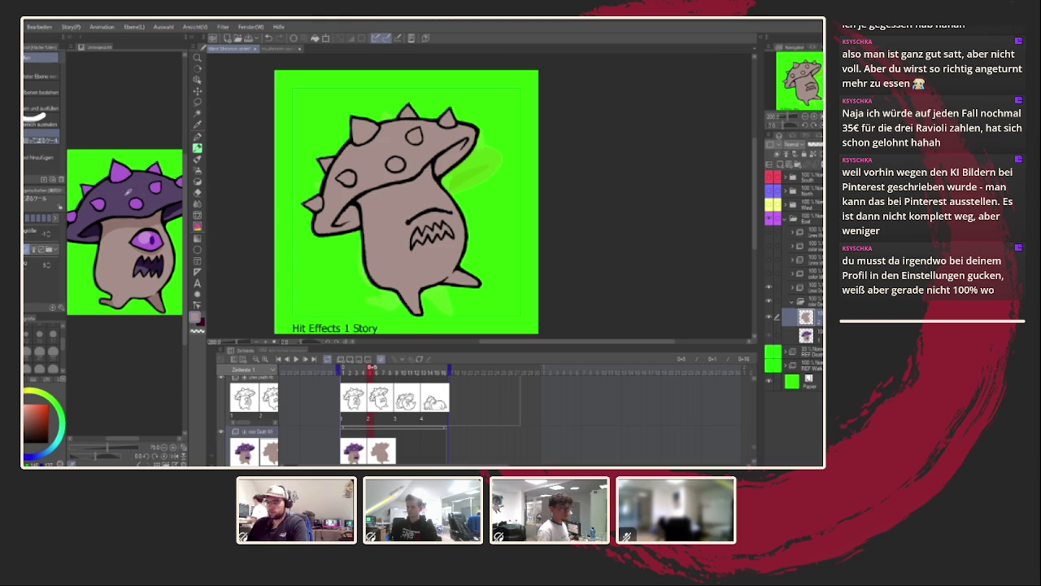
click(197, 228)
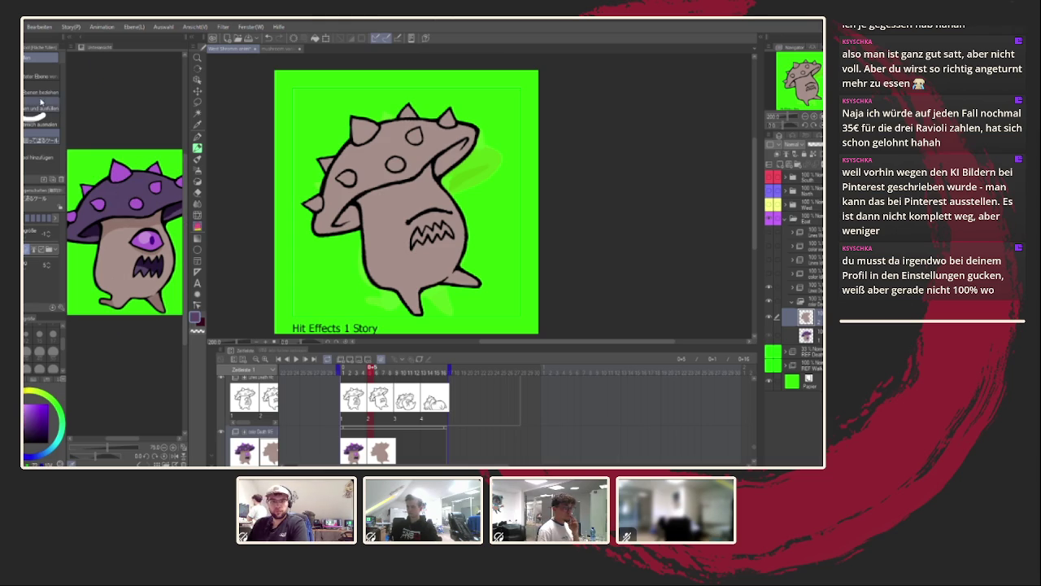
click(401, 150)
scroll(415, 143, down, 1)
scroll(415, 143, up, 3)
key(p)
click(197, 137)
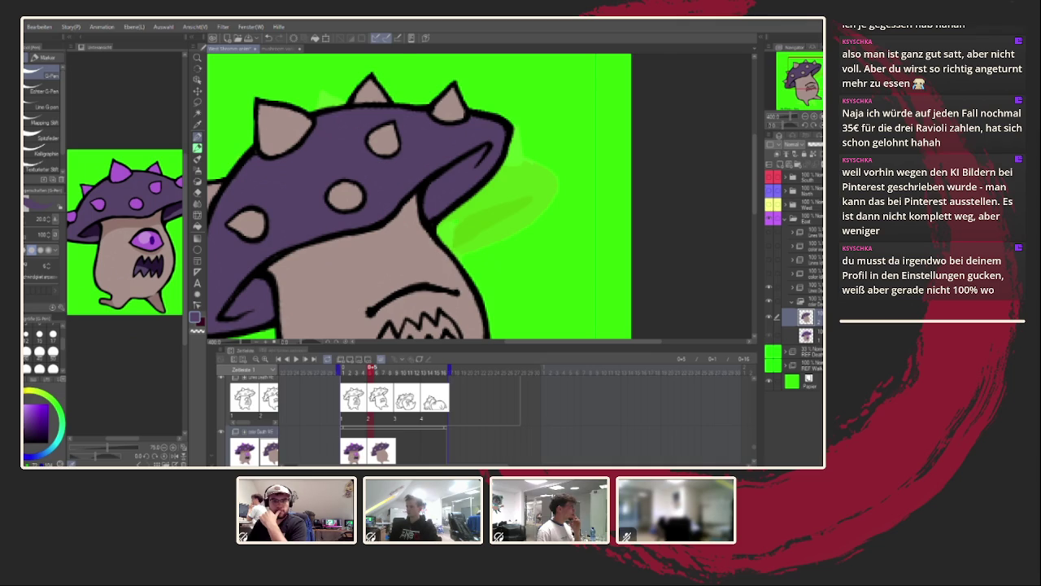
Shade the cap's underside dark purple, including under its right edge.
drag(325, 244, 358, 225)
drag(293, 229, 340, 190)
mouse_move(320, 252)
mouse_down()
mouse_move(344, 241)
mouse_move(316, 246)
mouse_move(340, 225)
mouse_move(246, 278)
mouse_up()
mouse_move(483, 131)
mouse_down()
mouse_move(470, 161)
mouse_move(421, 199)
mouse_up()
drag(456, 156, 421, 195)
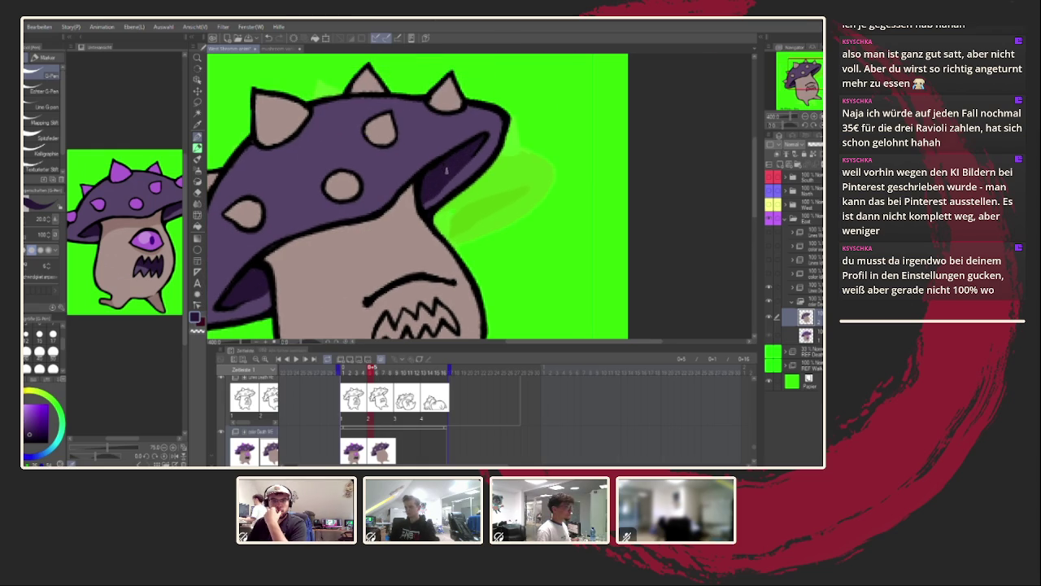
mouse_move(474, 248)
mouse_down()
mouse_move(553, 274)
mouse_move(561, 191)
mouse_up()
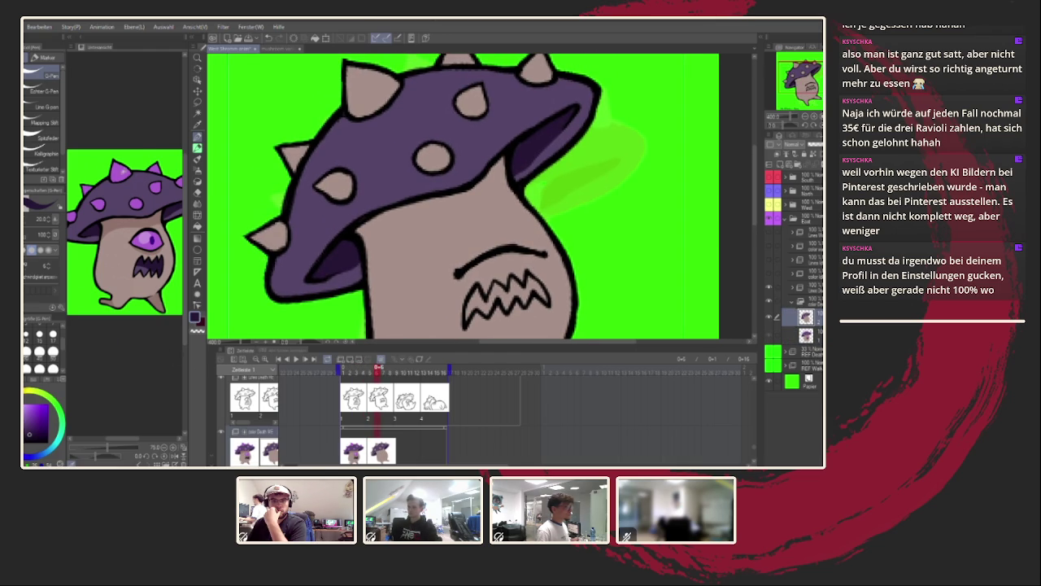
Fill the three cap spots and five spikes purple.
click(197, 227)
click(281, 244)
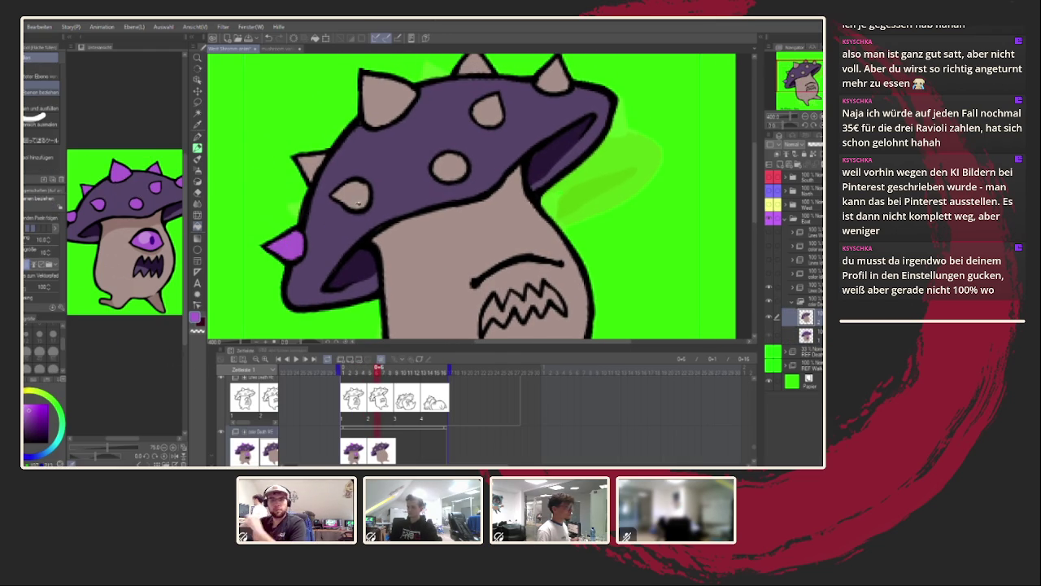
click(354, 197)
click(311, 169)
click(389, 99)
click(449, 167)
click(488, 111)
click(479, 63)
click(553, 77)
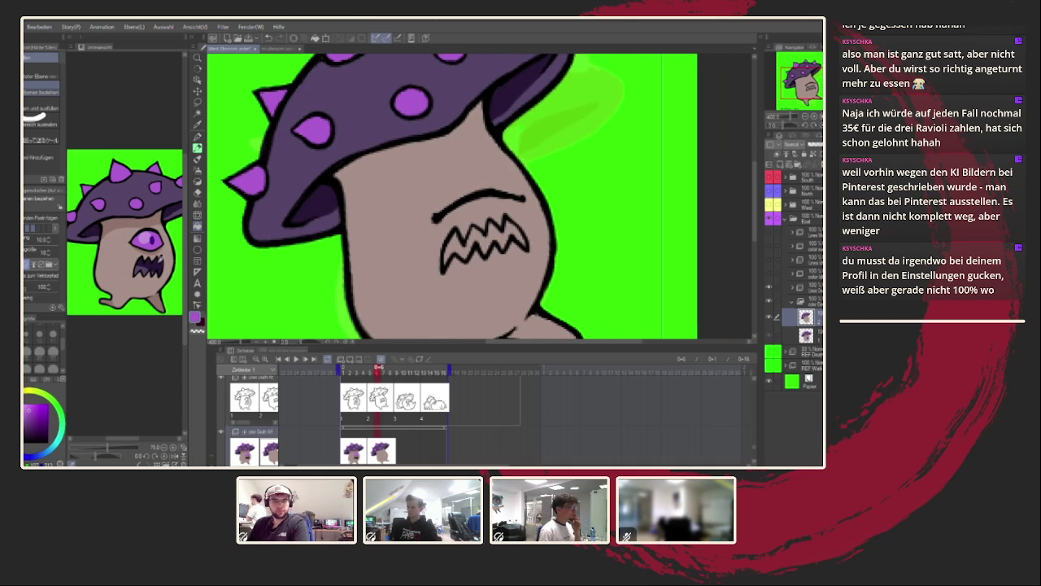
Fill the mouth's middle, left and right parts with the dark purple from under the cap.
click(318, 199)
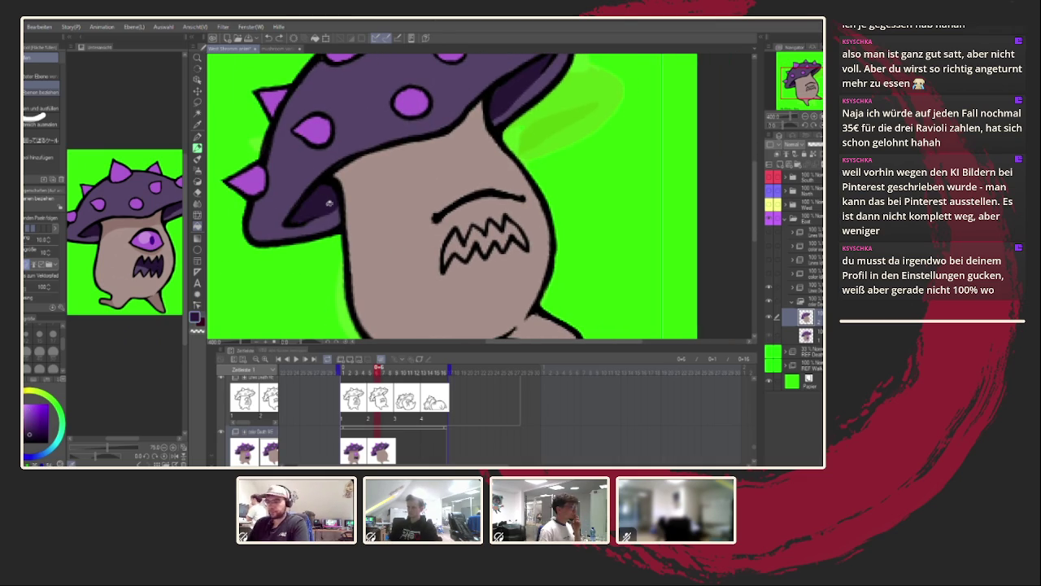
click(486, 237)
click(451, 250)
click(516, 231)
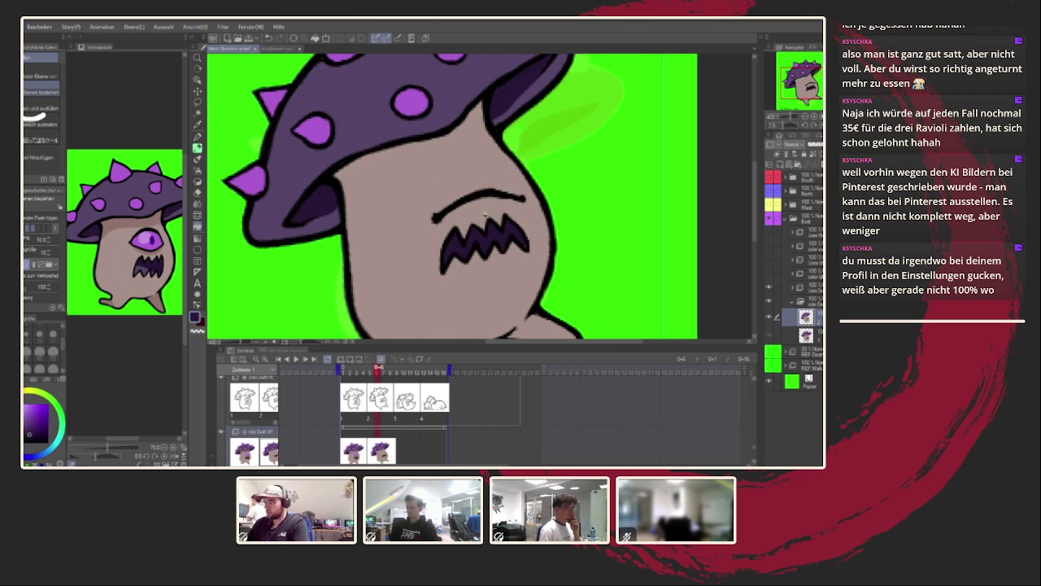
key(p)
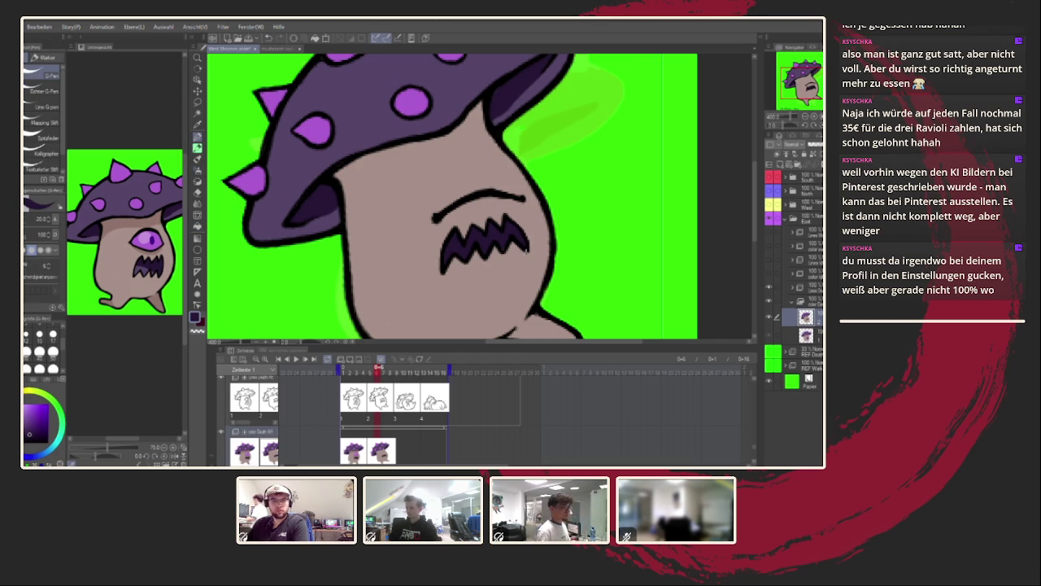
scroll(522, 249, up, 2)
scroll(523, 249, up, 1)
scroll(522, 249, down, 3)
scroll(504, 244, up, 3)
scroll(477, 161, up, 1)
scroll(477, 161, down, 3)
scroll(478, 161, up, 1)
scroll(477, 161, up, 3)
scroll(479, 161, down, 1)
scroll(479, 162, down, 1)
scroll(480, 179, down, 2)
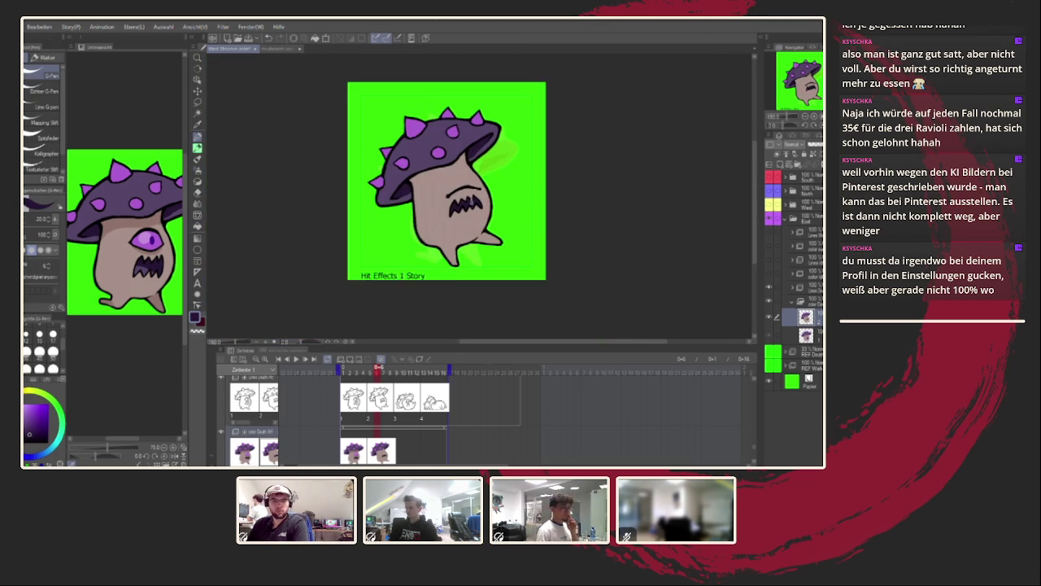
Shade the right foot, the body's left side and under the cap in darker tan.
scroll(481, 200, up, 1)
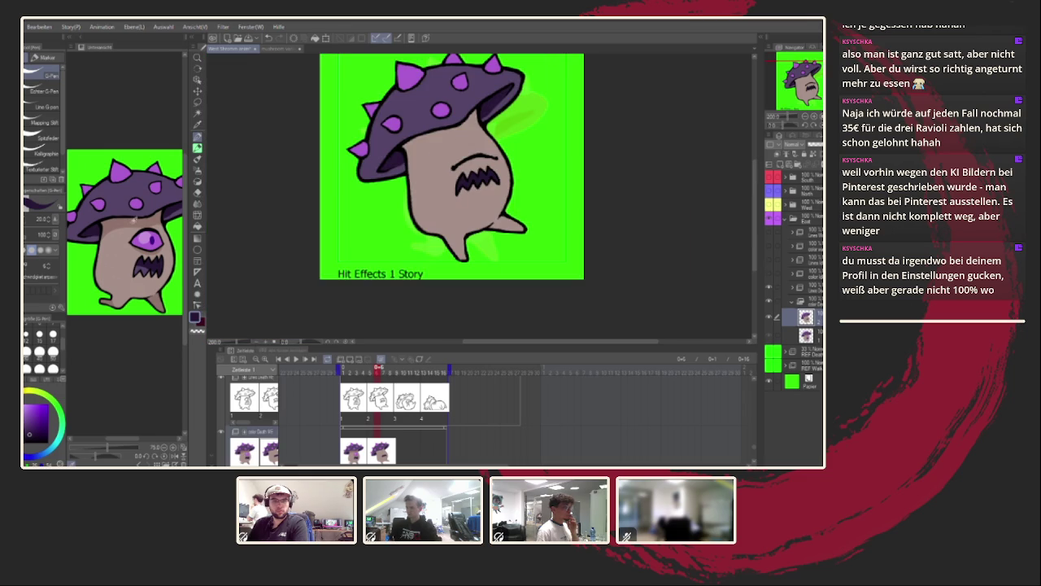
scroll(537, 235, up, 1)
scroll(538, 236, up, 2)
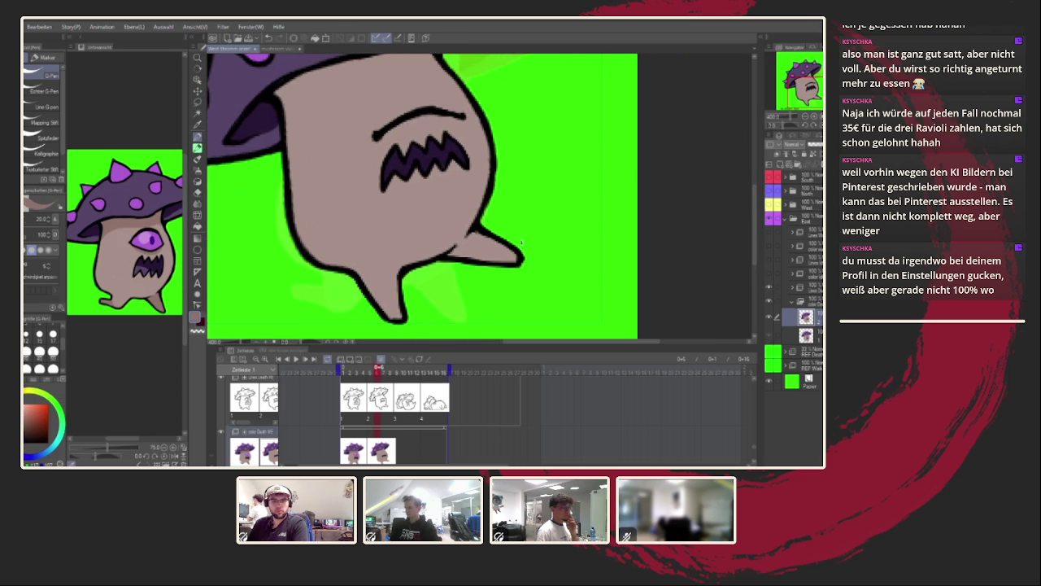
drag(514, 259, 460, 247)
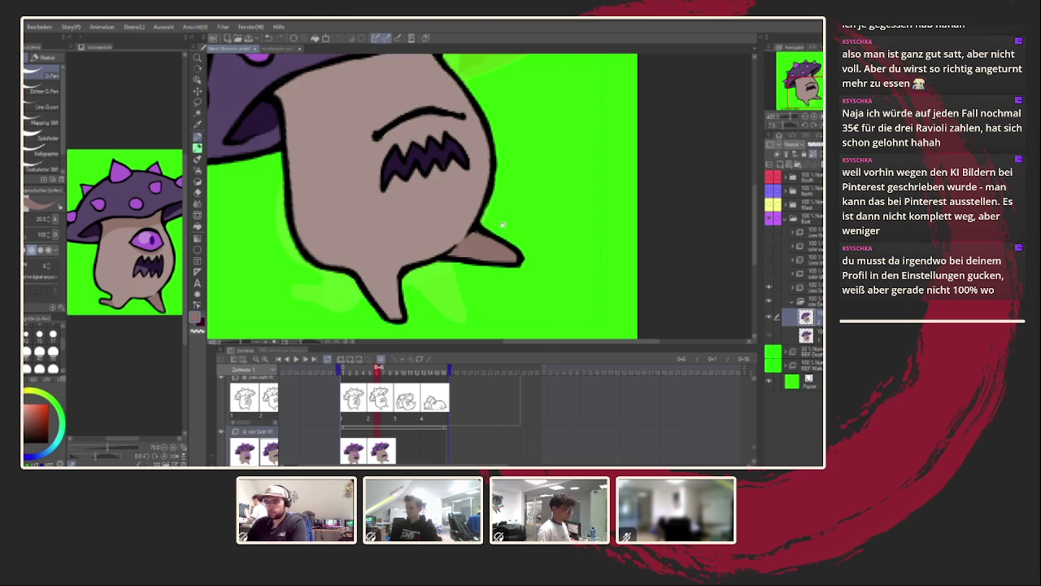
drag(467, 241, 480, 298)
mouse_move(301, 195)
mouse_down()
mouse_move(322, 173)
mouse_move(458, 120)
mouse_move(342, 157)
mouse_move(298, 185)
mouse_up()
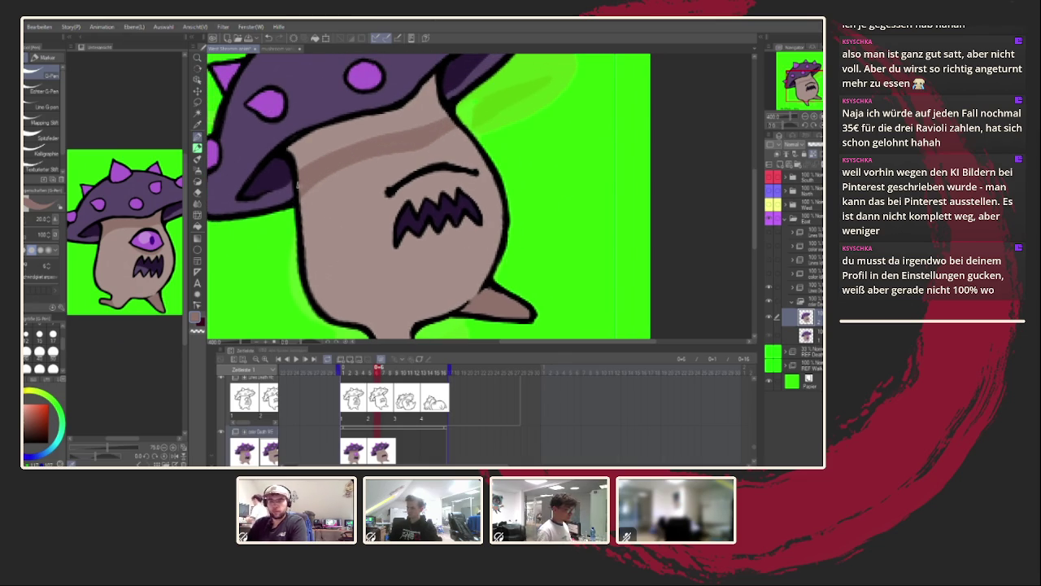
mouse_move(291, 146)
mouse_down()
mouse_move(403, 106)
mouse_move(428, 81)
mouse_move(443, 122)
mouse_move(308, 167)
mouse_move(446, 99)
mouse_up()
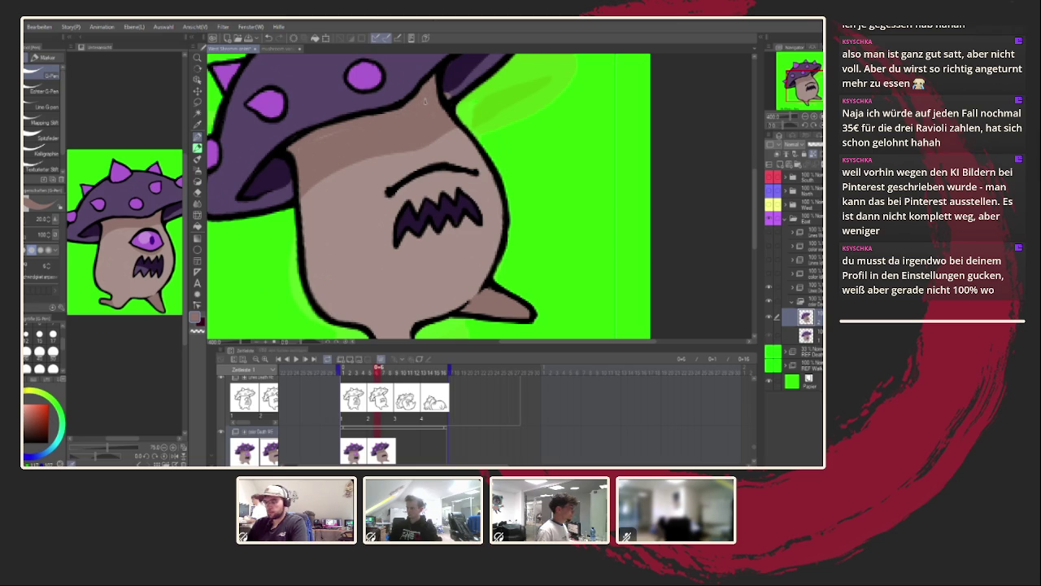
Eyedrop cap purples and skin tans, compare neighbouring frames, and pick a darker skin shade.
scroll(310, 145, up, 2)
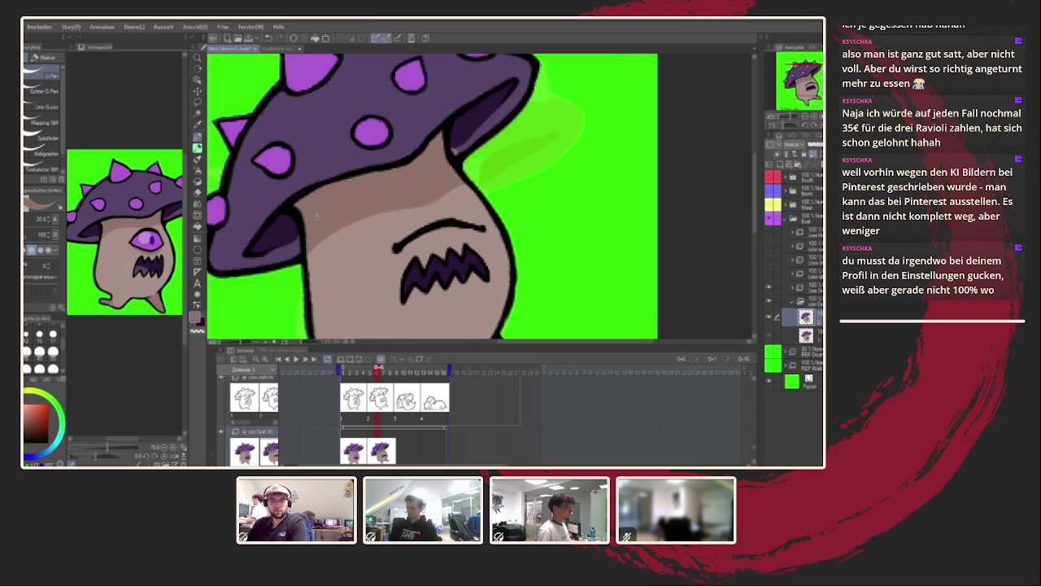
alt+click(348, 157)
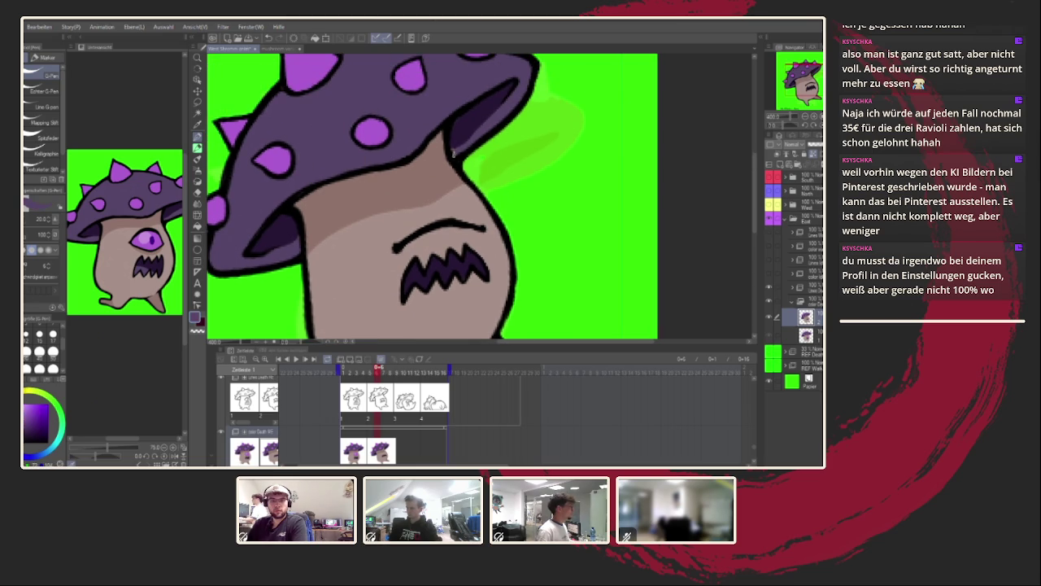
alt+click(458, 141)
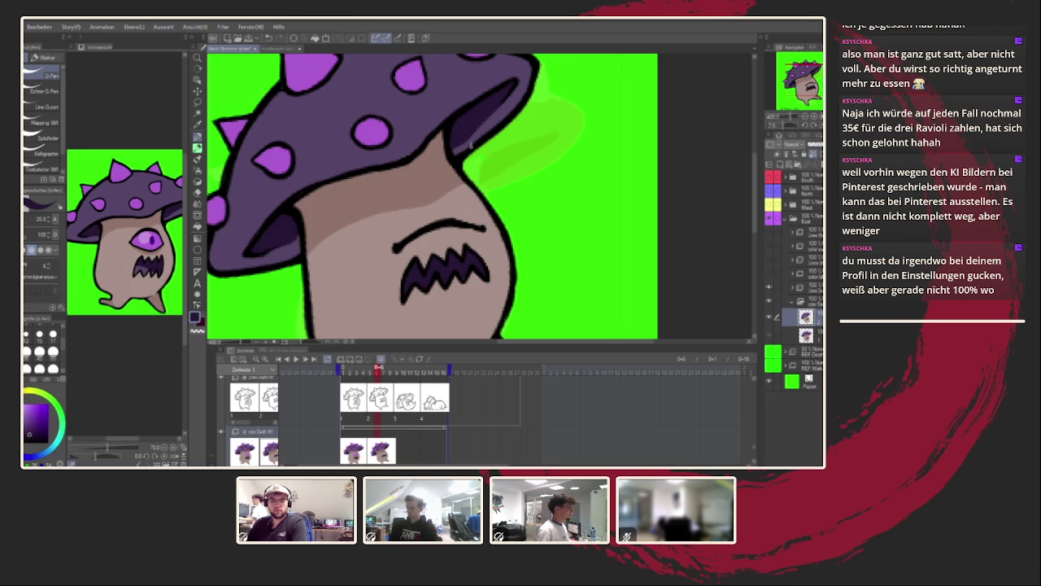
alt+click(499, 117)
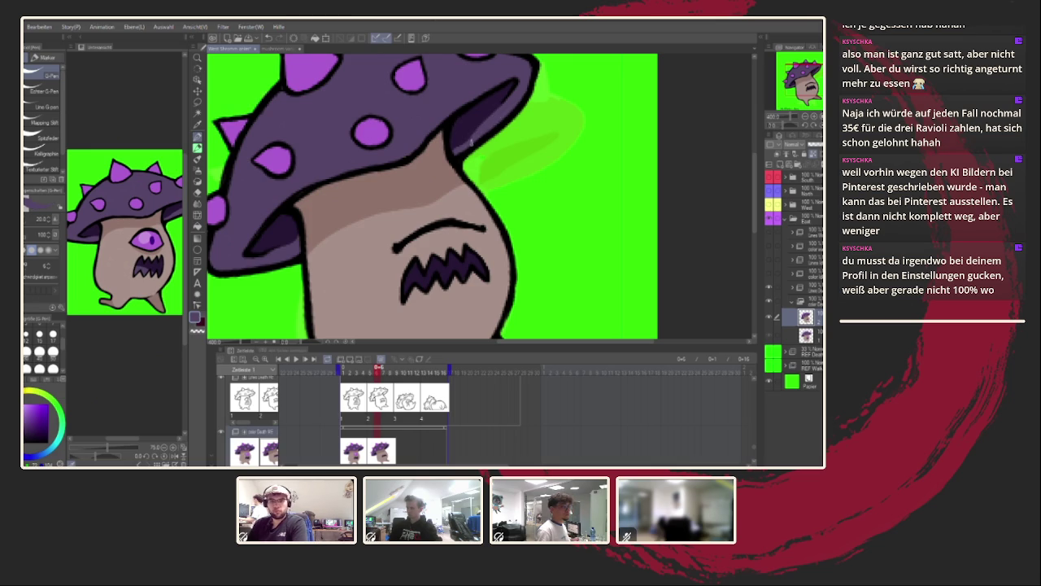
drag(402, 189, 467, 140)
alt+click(357, 191)
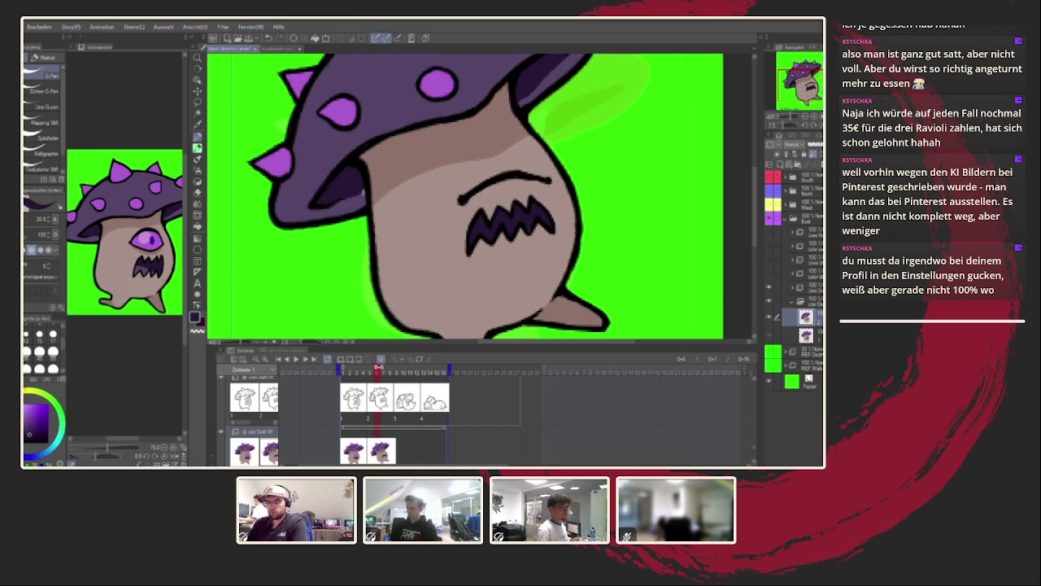
alt+click(376, 191)
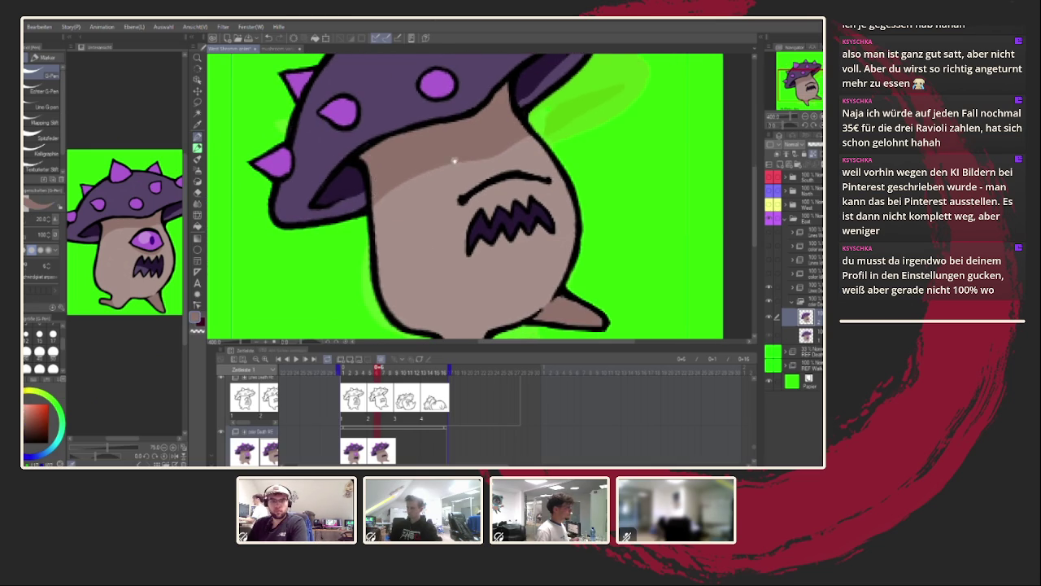
drag(452, 161, 438, 185)
mouse_move(375, 372)
mouse_down()
mouse_move(358, 372)
mouse_move(379, 381)
mouse_up()
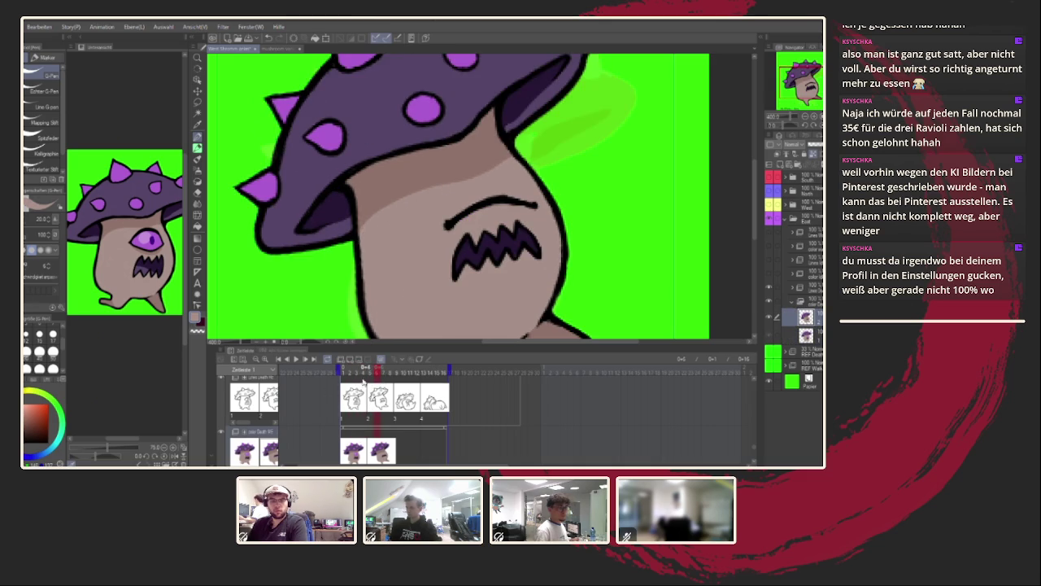
alt+click(392, 179)
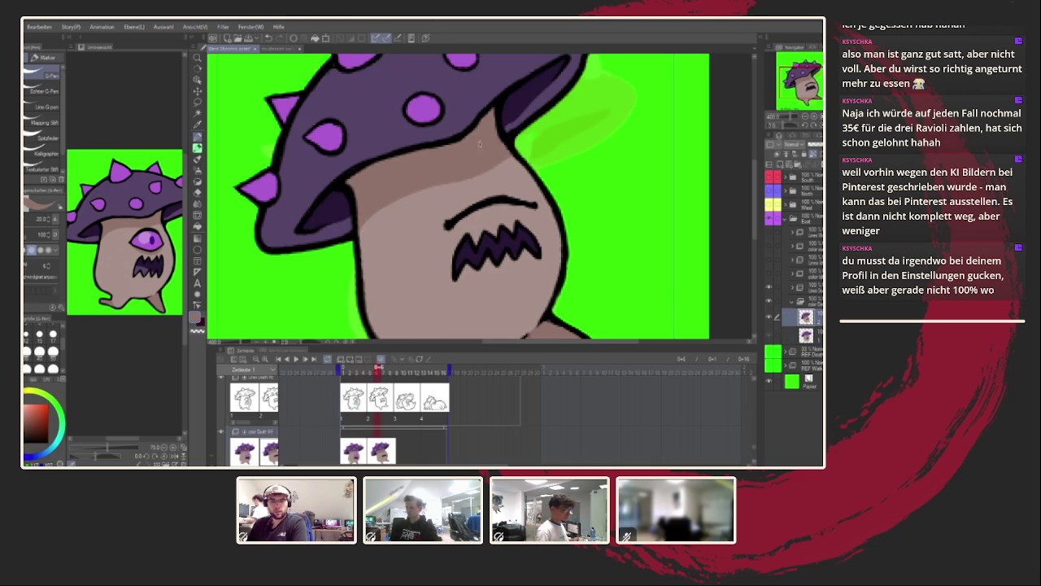
drag(367, 371, 377, 374)
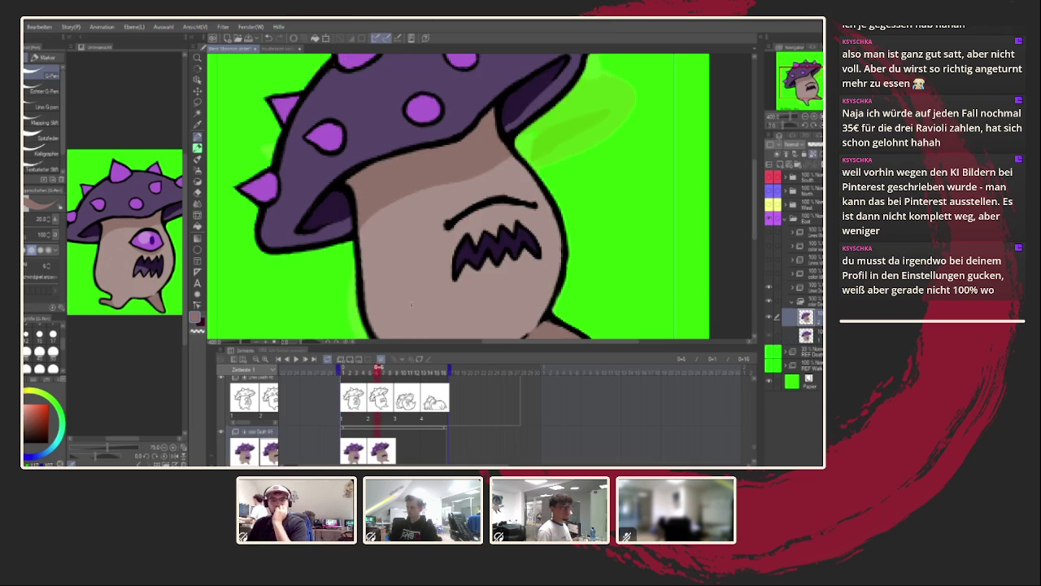
Shade under the right eyebrow and add a light lavender highlight across the mouth.
scroll(485, 232, up, 3)
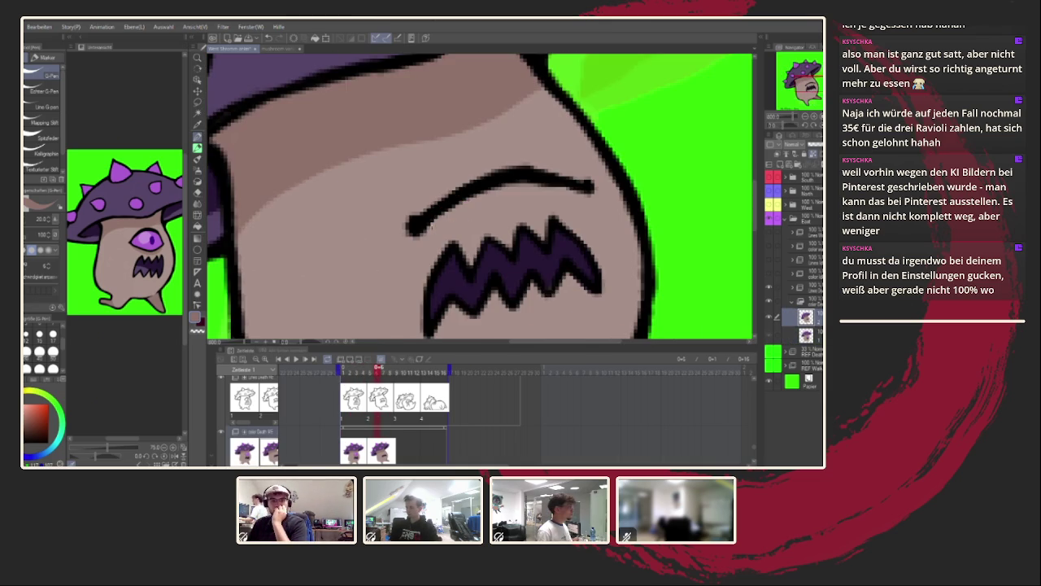
drag(583, 193, 520, 197)
key(ctrl+0)
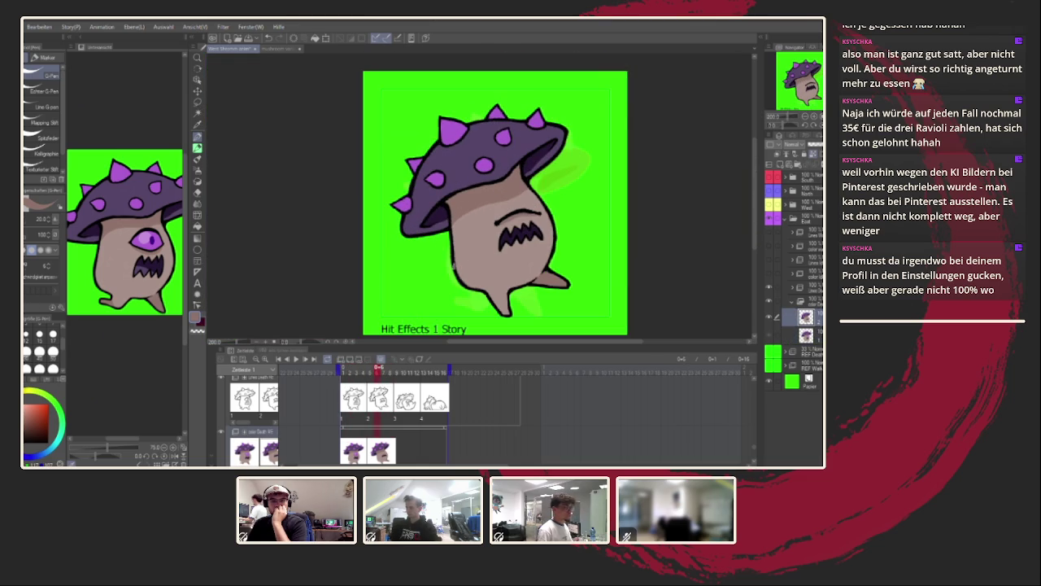
scroll(456, 220, up, 3)
scroll(407, 220, up, 3)
scroll(359, 223, up, 2)
mouse_move(353, 222)
mouse_down()
mouse_move(430, 232)
mouse_move(356, 234)
mouse_up()
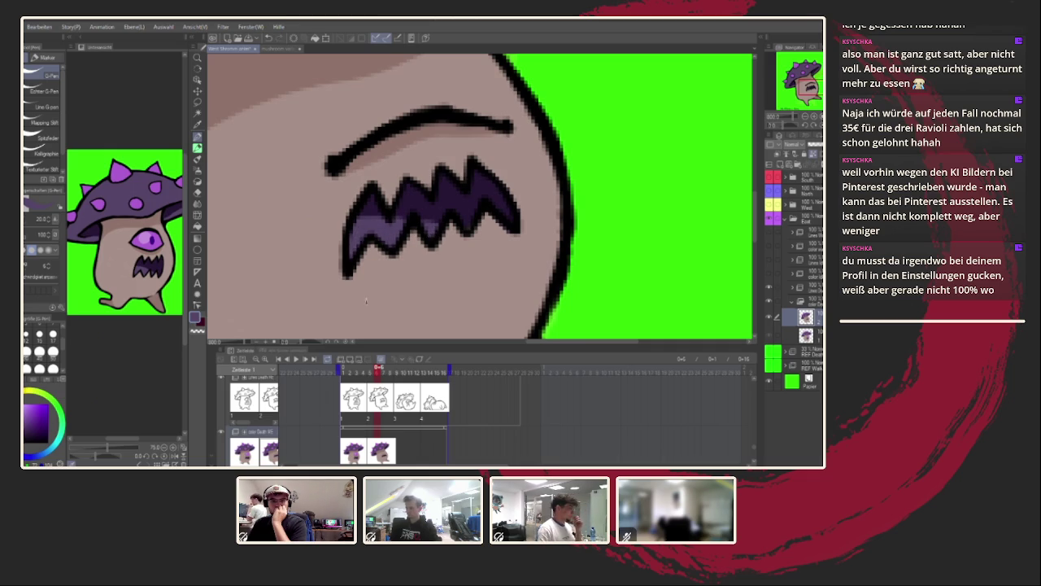
mouse_move(378, 373)
mouse_down()
mouse_move(367, 378)
mouse_move(392, 384)
mouse_up()
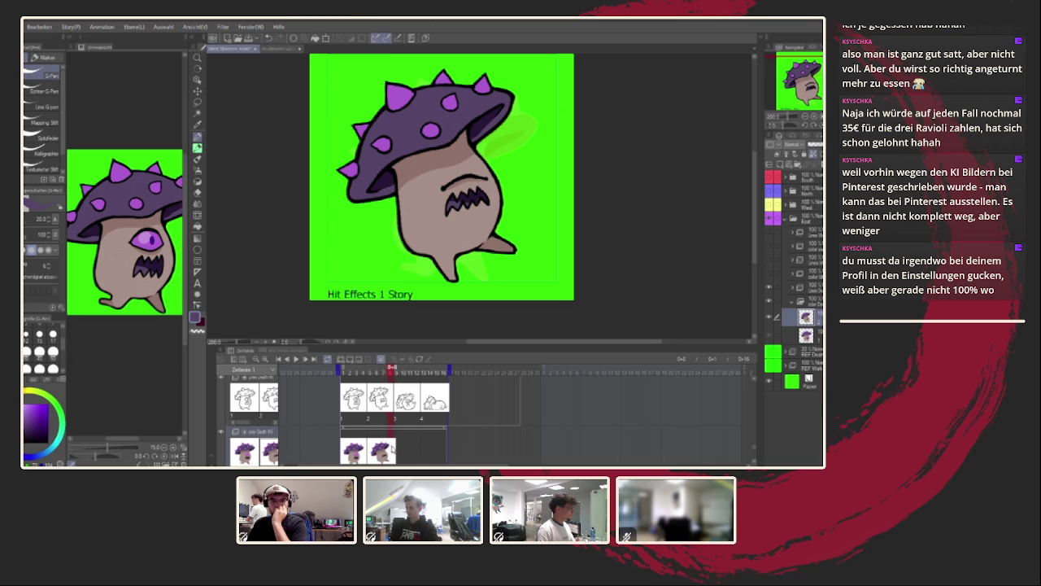
On the next frame, add a new colour cel and fill the mushroom's body with tan.
drag(392, 446, 399, 447)
click(400, 454)
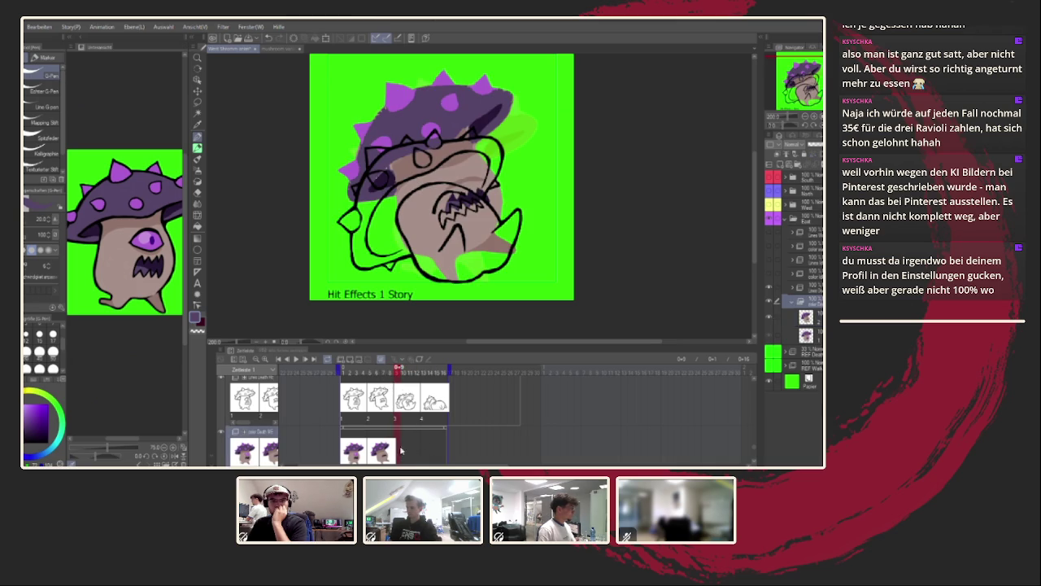
key(ctrl+shift+n)
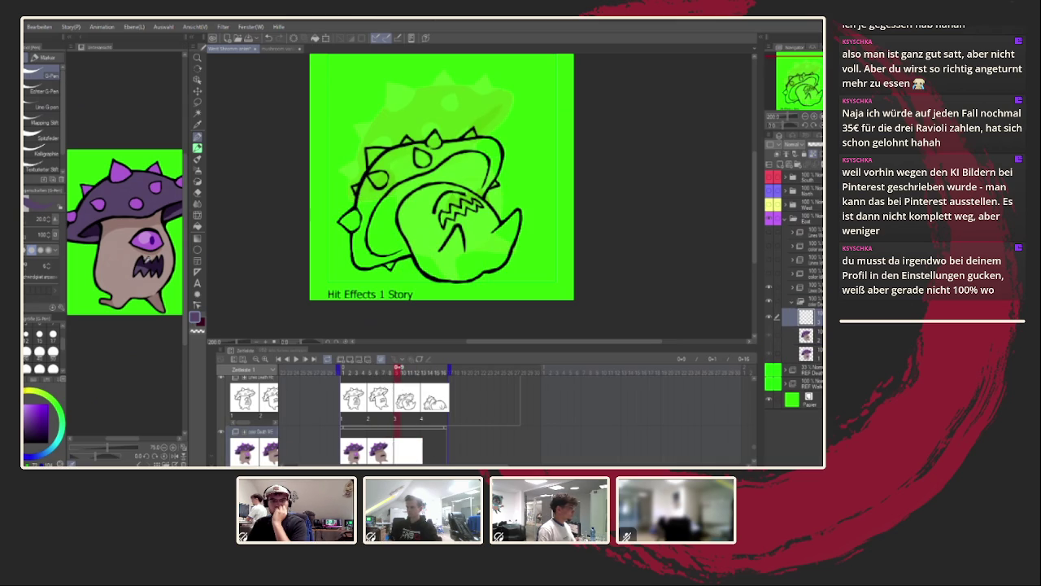
click(198, 226)
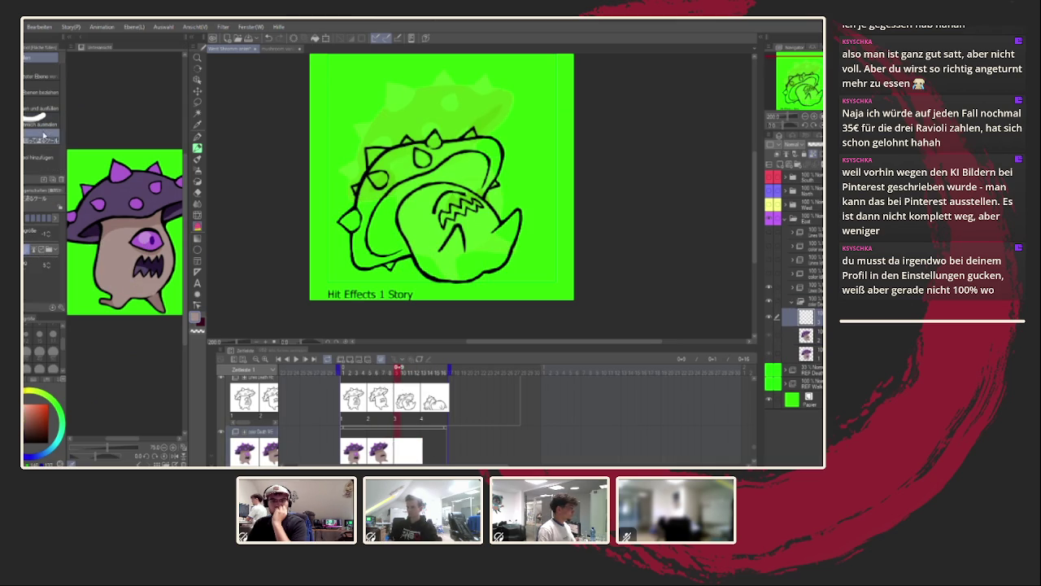
scroll(394, 213, down, 1)
scroll(394, 213, down, 1)
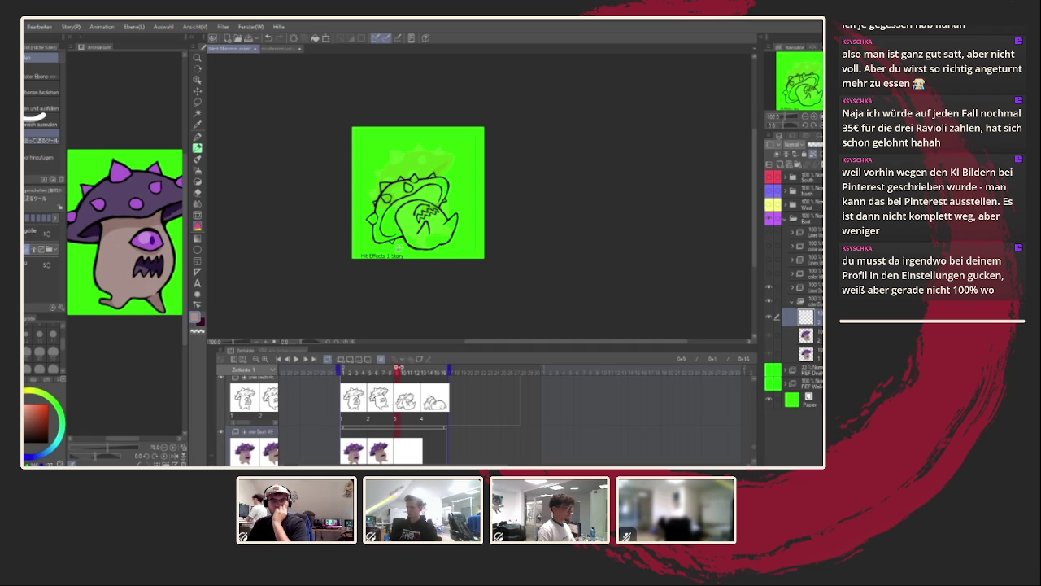
drag(300, 273, 280, 290)
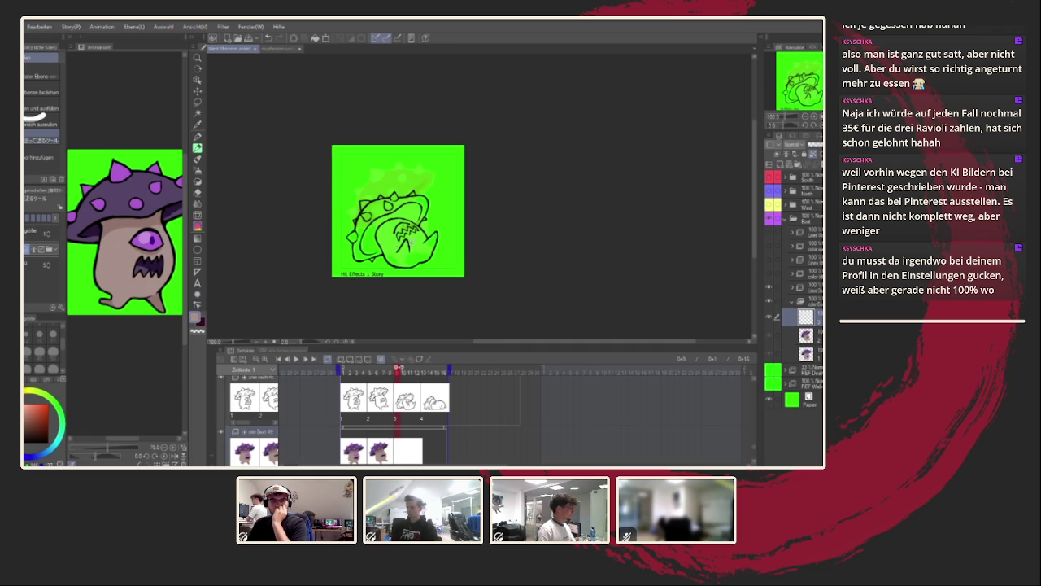
drag(510, 261, 369, 314)
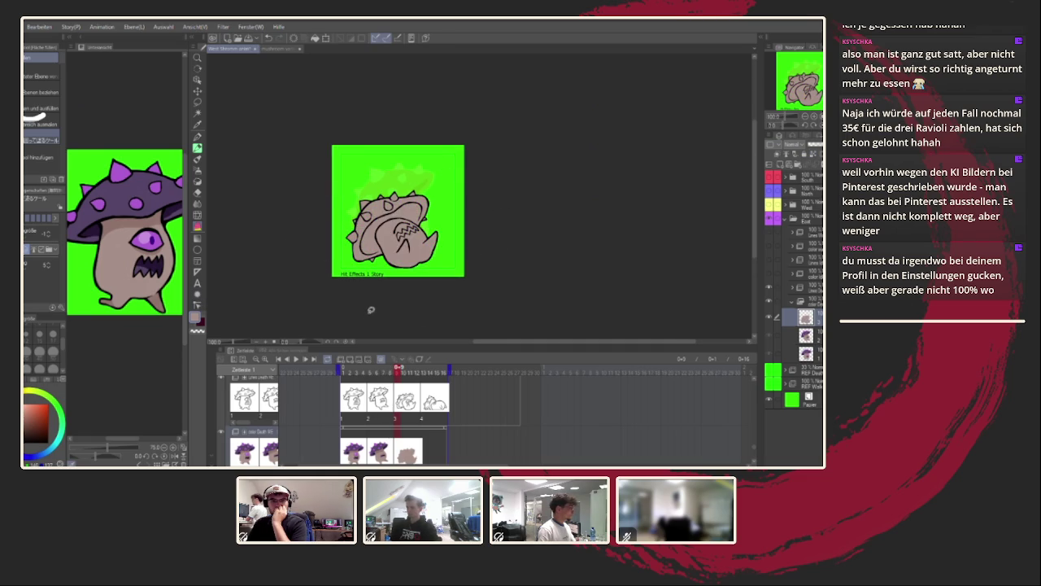
Fill the mushroom cap with purple.
scroll(369, 314, up, 1)
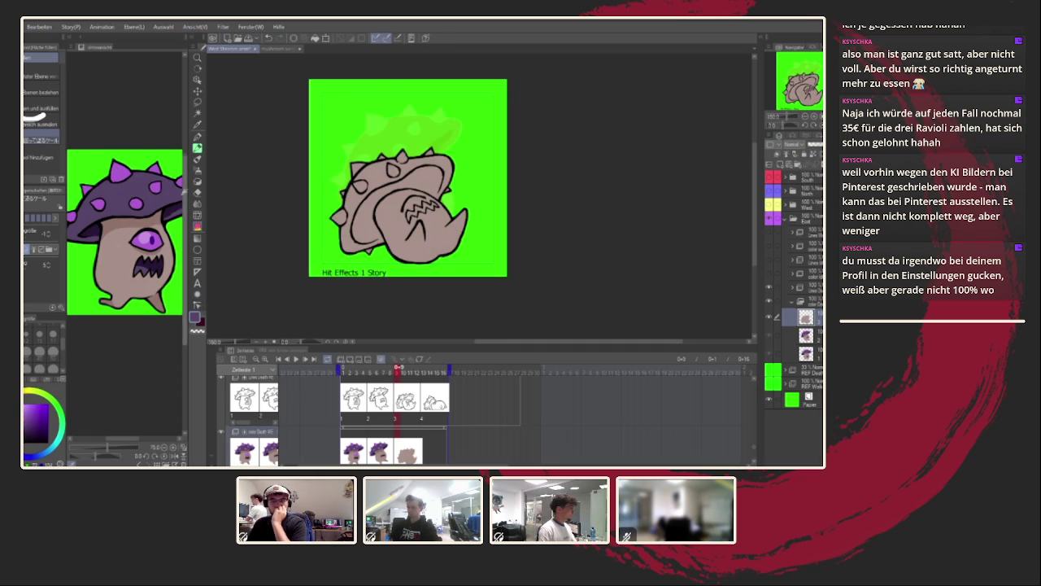
click(196, 213)
scroll(381, 154, up, 1)
click(399, 160)
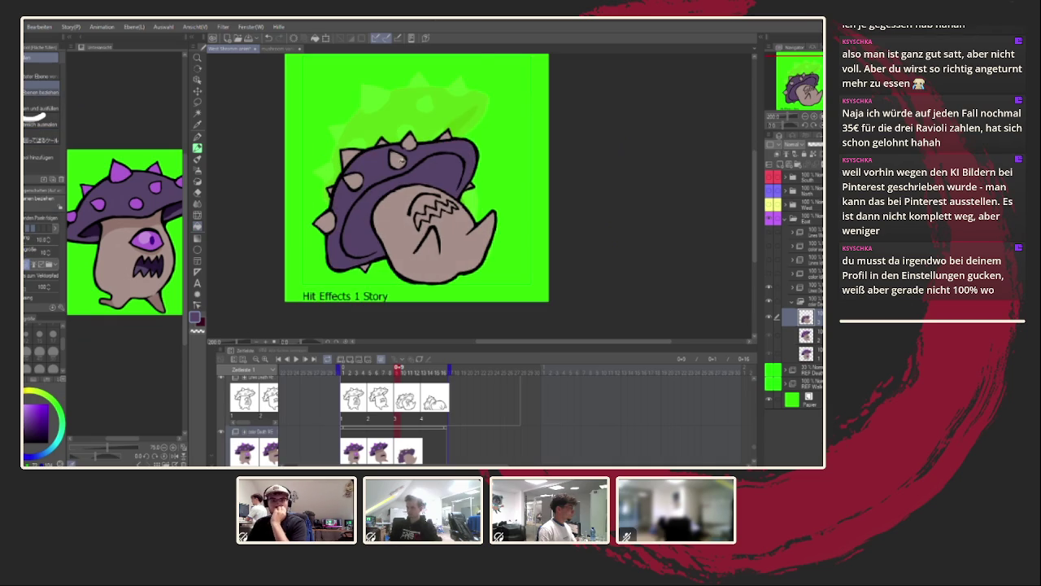
scroll(343, 199, up, 2)
scroll(483, 238, up, 1)
scroll(500, 218, down, 1)
alt+click(161, 208)
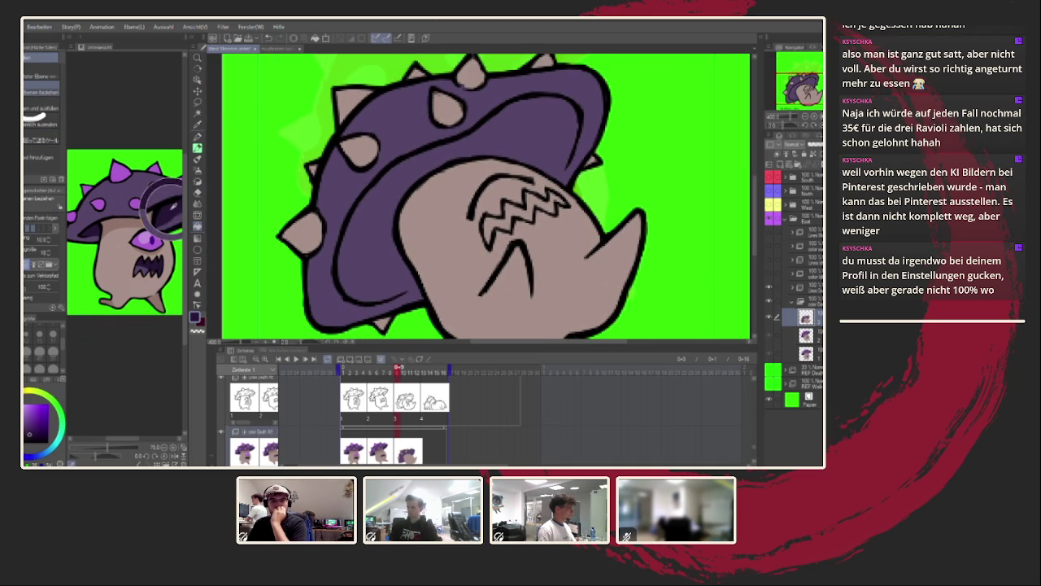
Fill the zigzag mouth and the cap's underside with dark purple.
click(517, 210)
key(p)
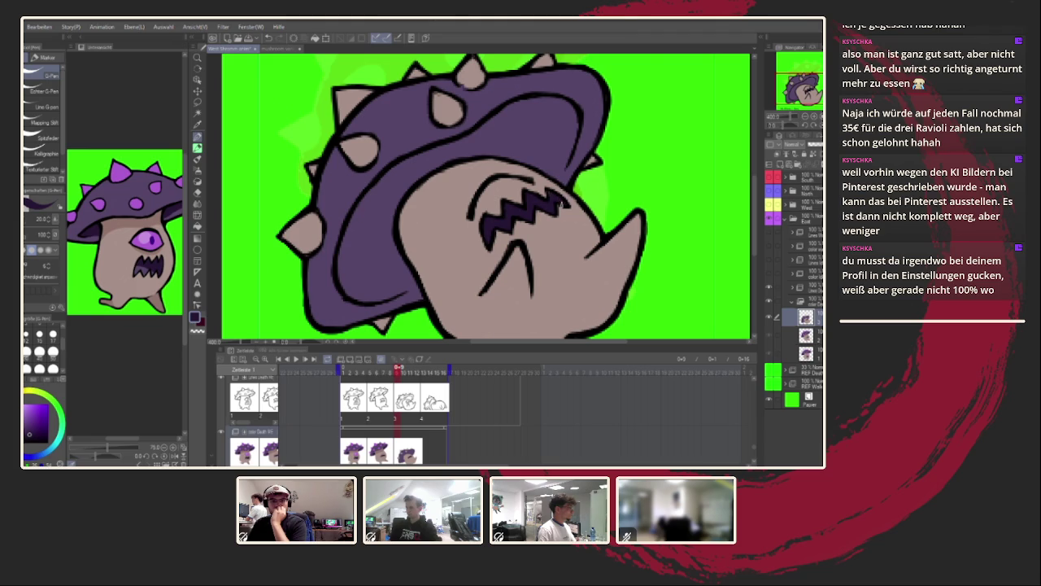
scroll(561, 205, up, 2)
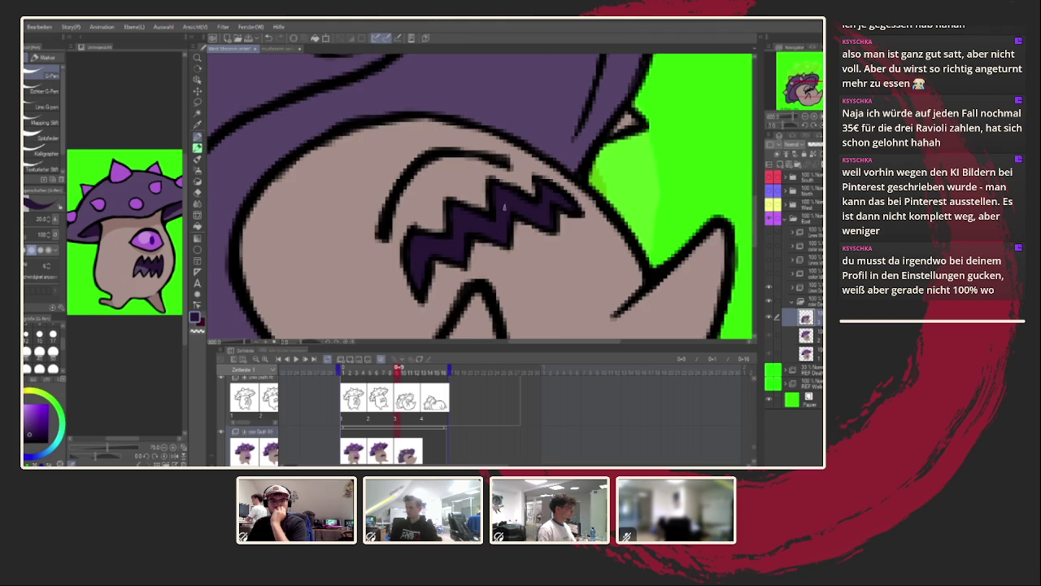
scroll(488, 220, down, 5)
scroll(417, 254, up, 3)
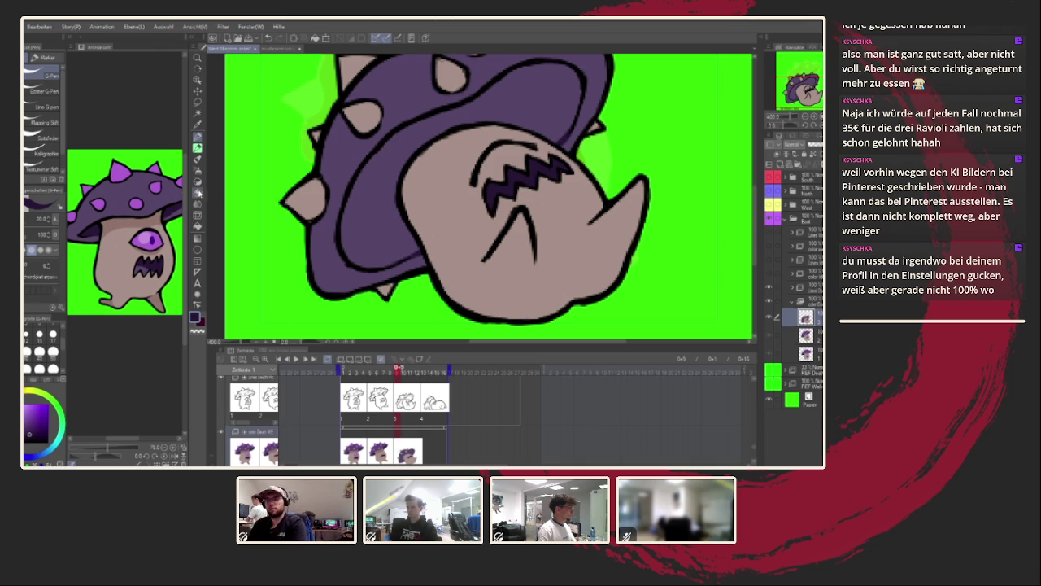
click(198, 226)
click(386, 172)
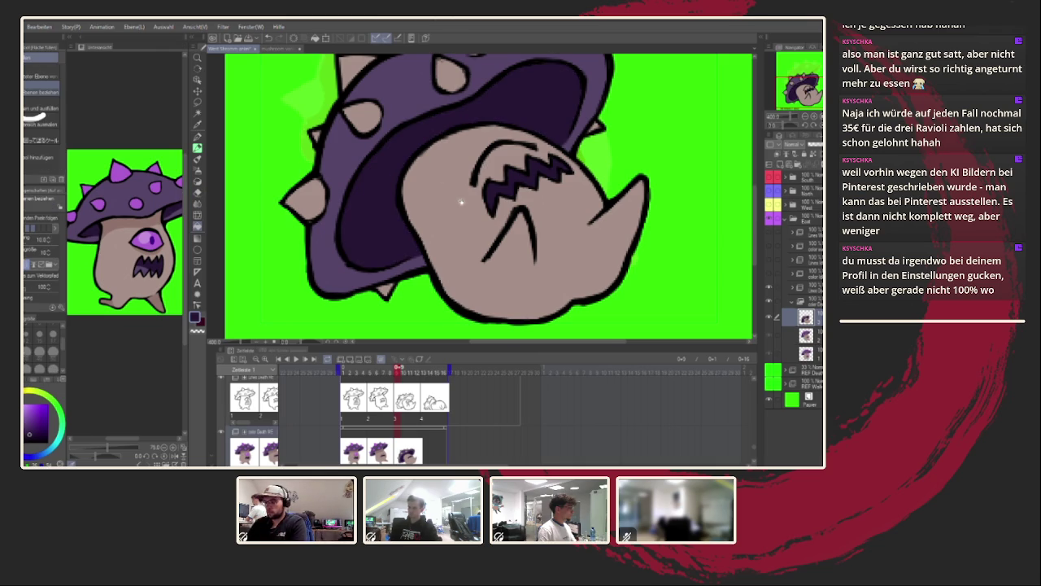
Fill each of the cap's spikes and spots with light bright purple.
alt+click(121, 173)
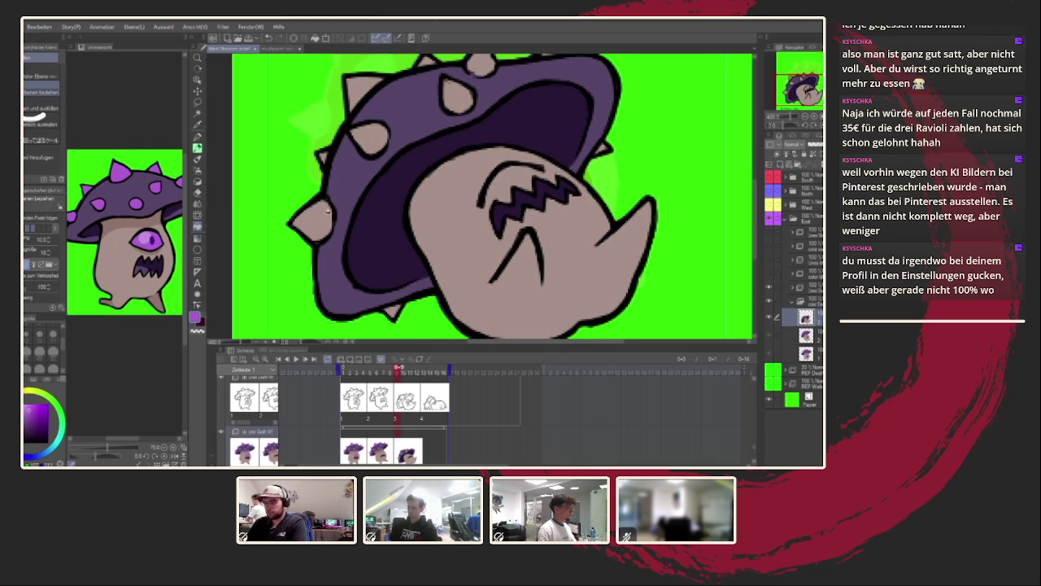
click(311, 219)
click(368, 139)
click(364, 95)
click(458, 96)
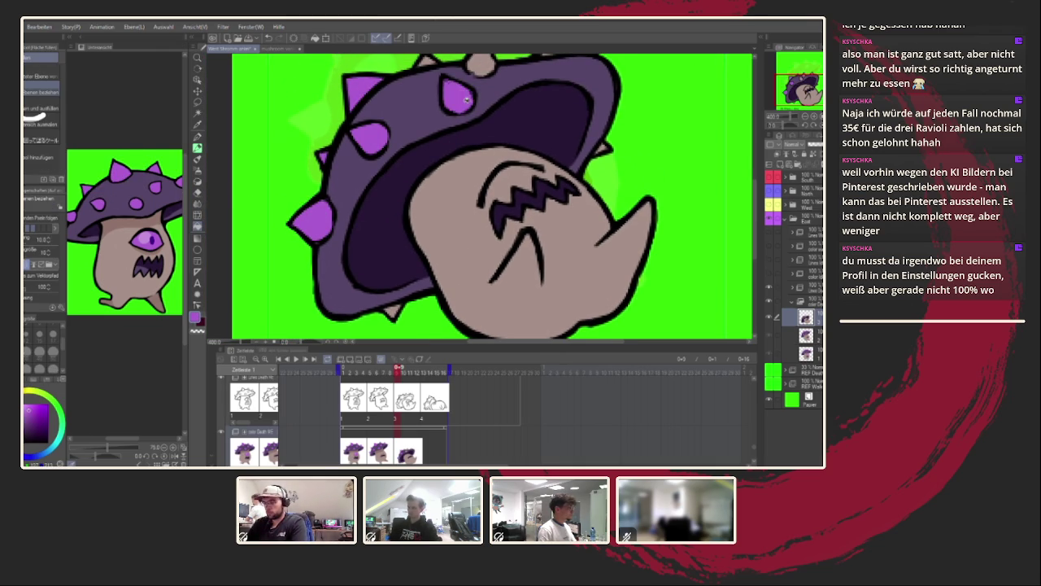
drag(435, 69, 429, 109)
click(423, 107)
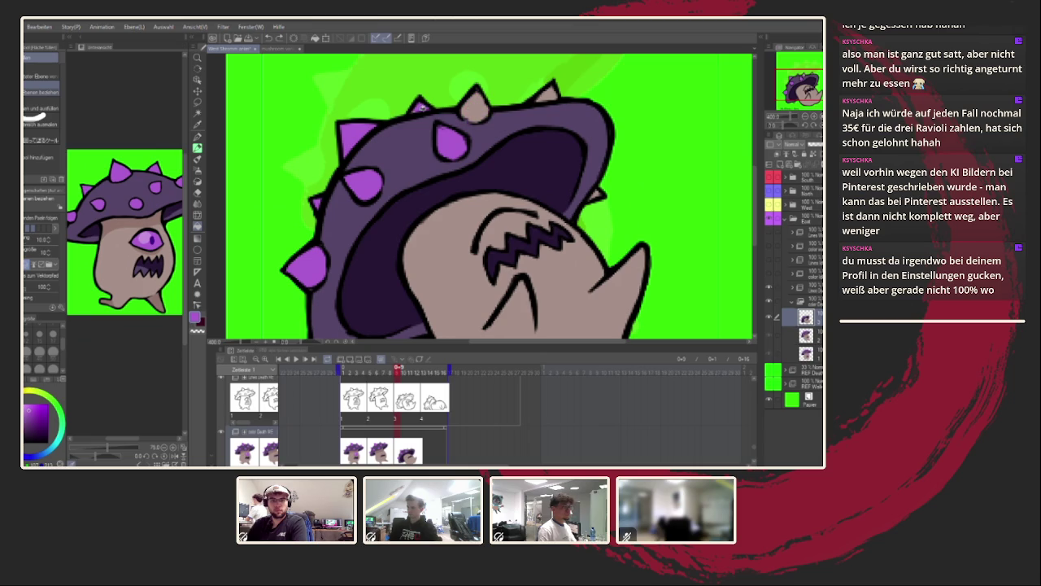
click(418, 109)
click(475, 107)
click(546, 94)
Sample a dark reddish-brown from the reference for shading.
drag(600, 192, 633, 110)
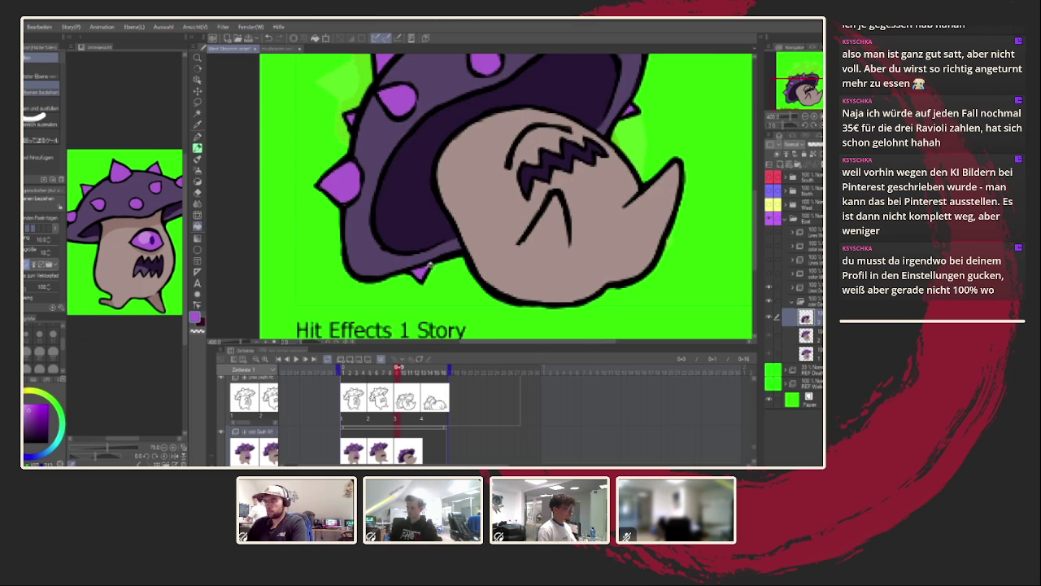
scroll(431, 264, up, 3)
scroll(431, 264, up, 2)
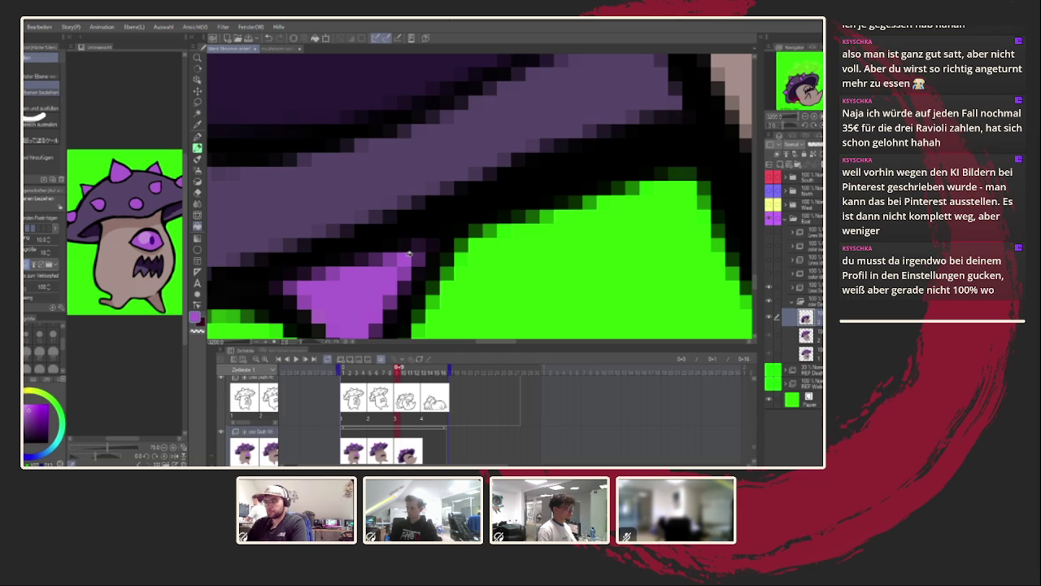
scroll(431, 264, down, 4)
scroll(431, 265, down, 3)
scroll(452, 208, up, 1)
scroll(451, 208, down, 1)
scroll(452, 208, up, 4)
scroll(451, 208, down, 4)
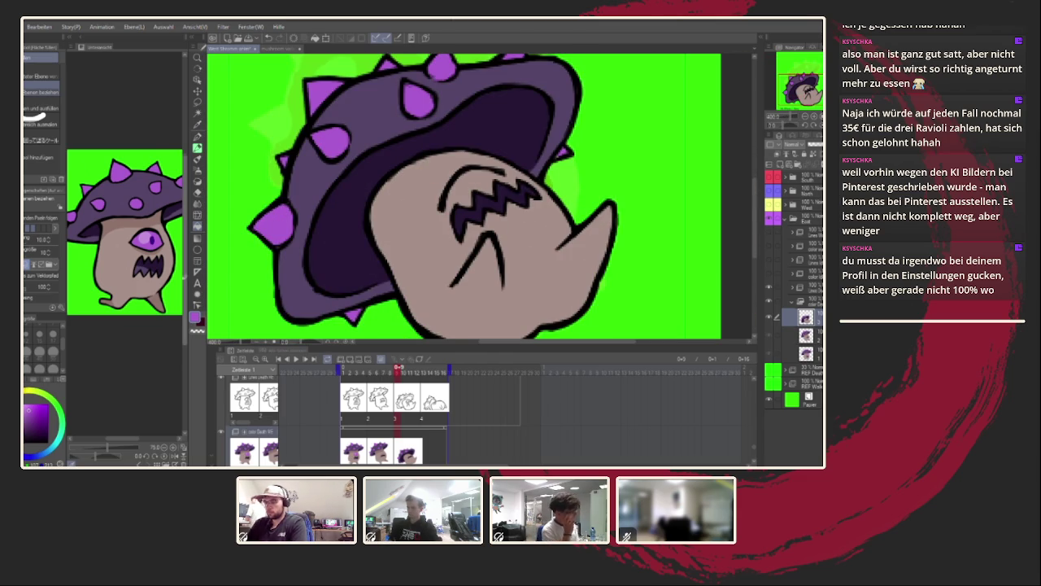
alt+click(124, 219)
click(197, 136)
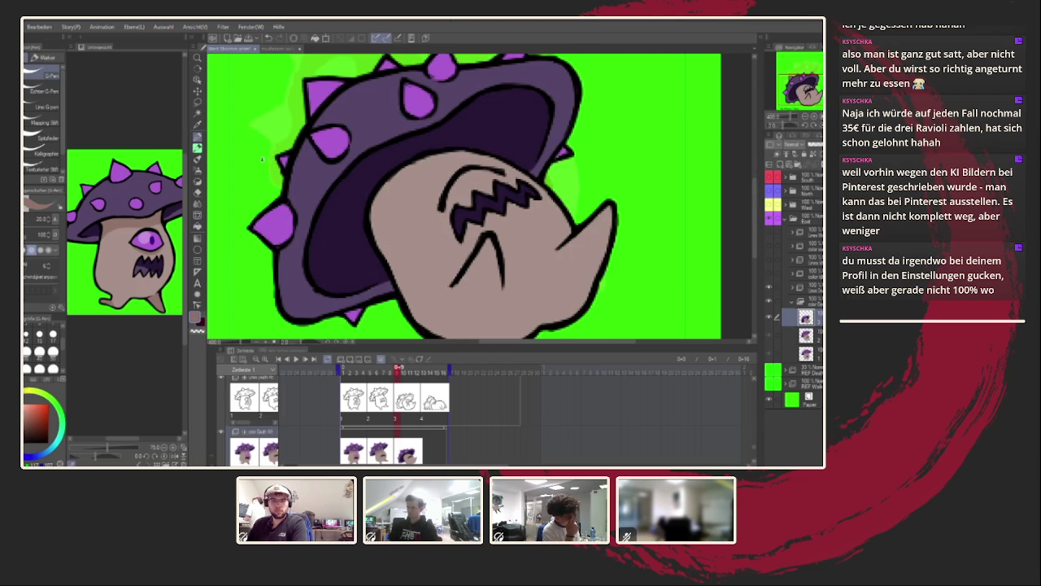
Paint dark brown shading up the face's left edge and along the chin outline.
mouse_move(386, 262)
mouse_down()
mouse_move(423, 192)
mouse_move(461, 161)
mouse_up()
key(ctrl+z)
mouse_move(389, 259)
mouse_down()
mouse_move(439, 171)
mouse_move(488, 161)
mouse_move(431, 159)
mouse_move(392, 213)
mouse_move(387, 254)
mouse_move(378, 230)
mouse_move(389, 184)
mouse_move(436, 159)
mouse_up()
drag(379, 232, 387, 232)
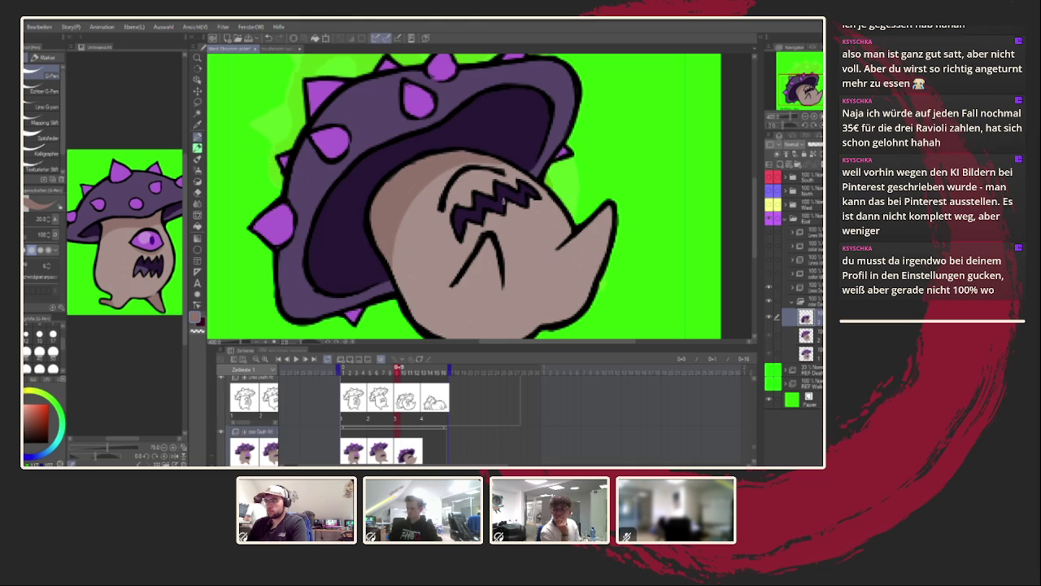
drag(544, 314, 531, 242)
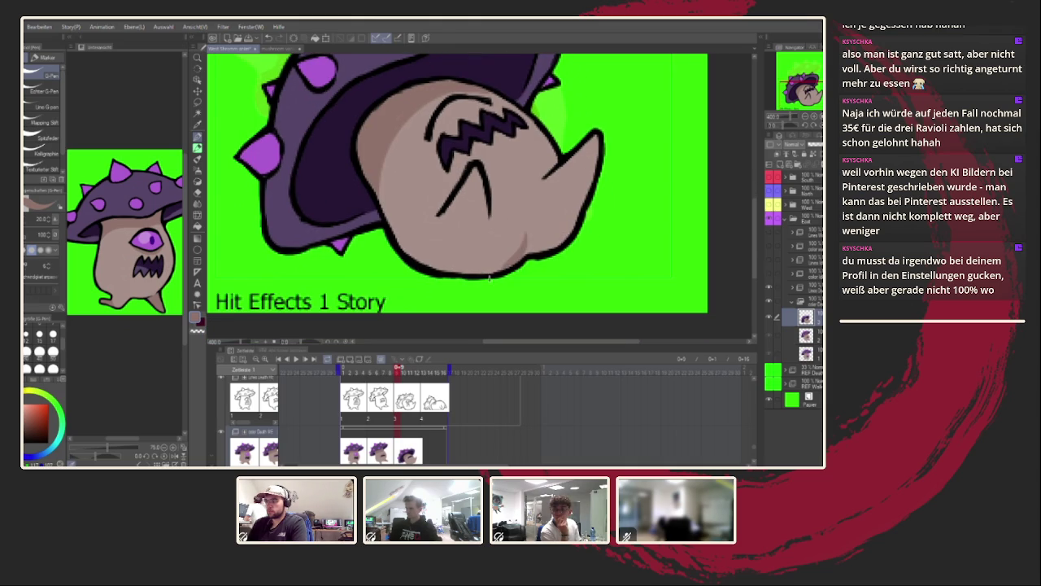
mouse_move(476, 276)
mouse_down()
mouse_move(502, 270)
mouse_move(523, 244)
mouse_move(536, 257)
mouse_up()
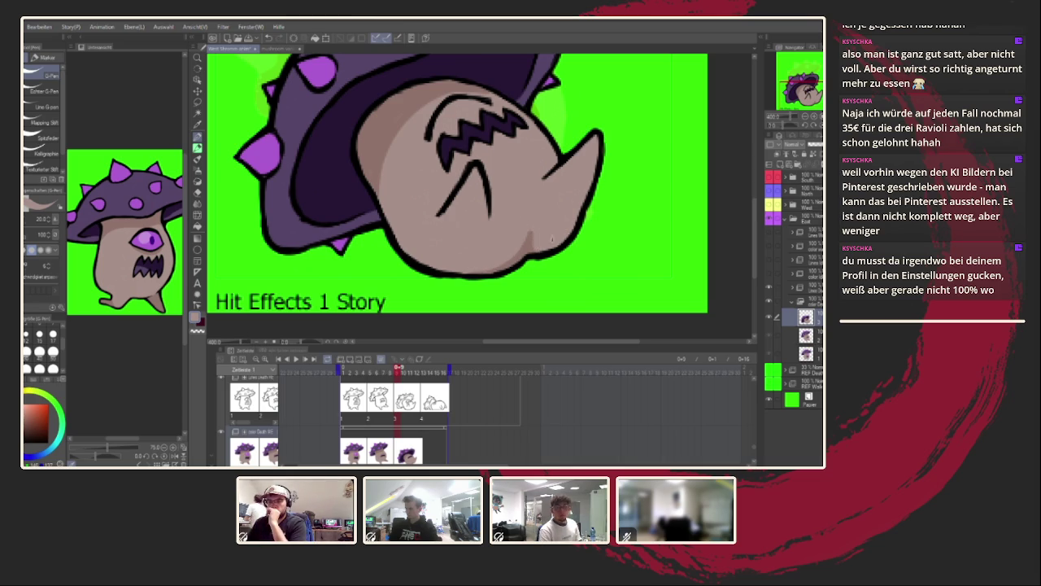
scroll(560, 215, down, 5)
scroll(558, 228, up, 3)
scroll(553, 244, up, 2)
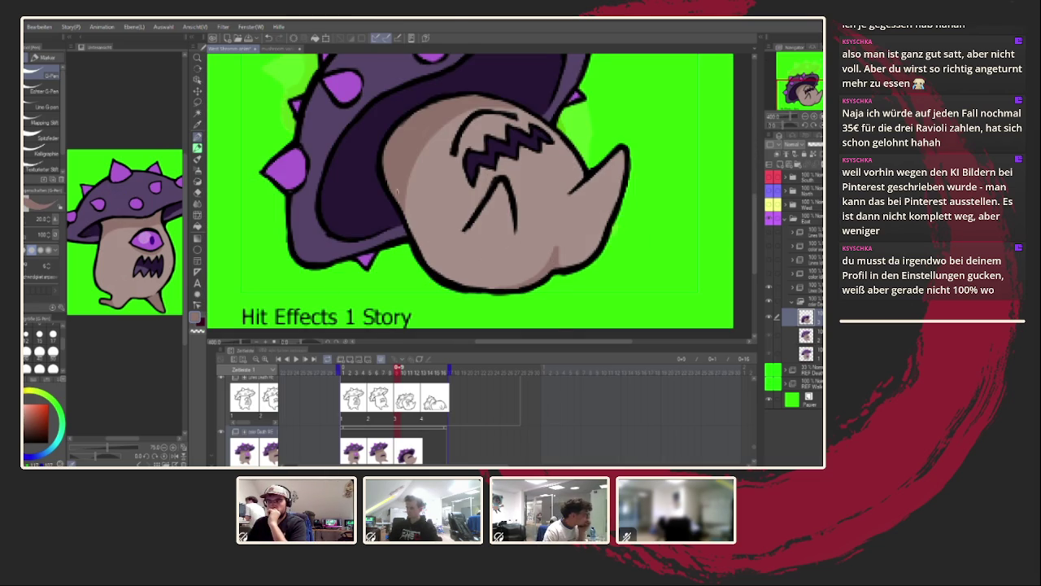
scroll(416, 171, up, 1)
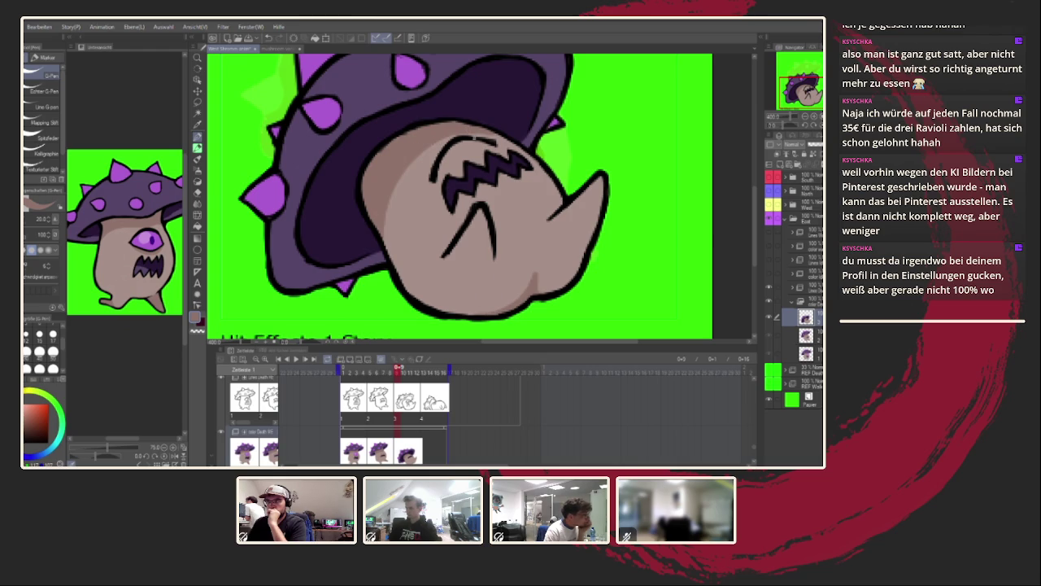
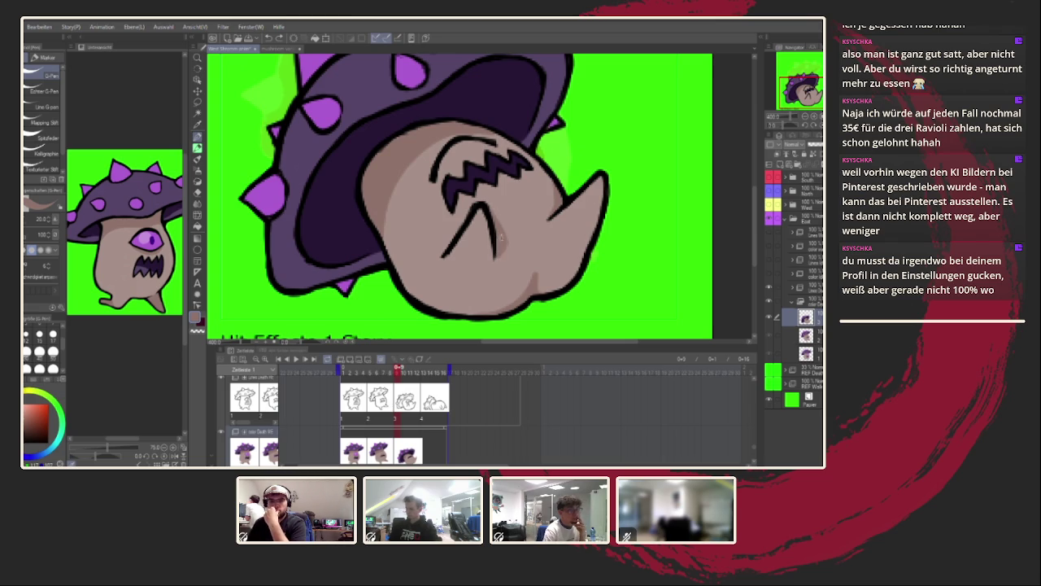
Add a new blank cel on the colour track at frame 13.
key(ctrl+alt+0)
scroll(539, 189, up, 5)
scroll(488, 188, down, 2)
scroll(435, 183, up, 3)
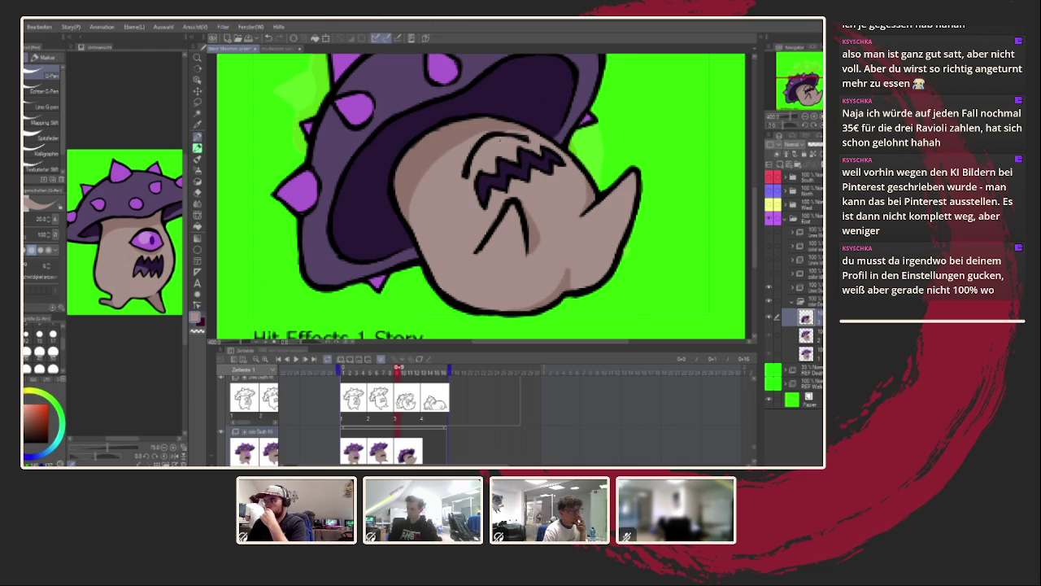
scroll(525, 150, down, 5)
scroll(504, 163, up, 2)
scroll(489, 177, down, 2)
scroll(491, 177, up, 2)
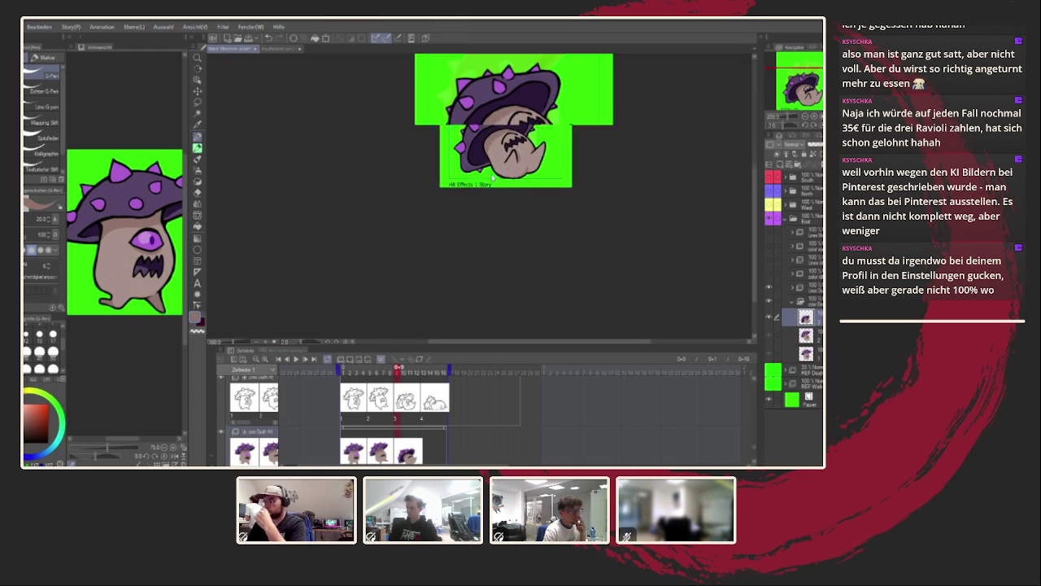
scroll(544, 302, down, 1)
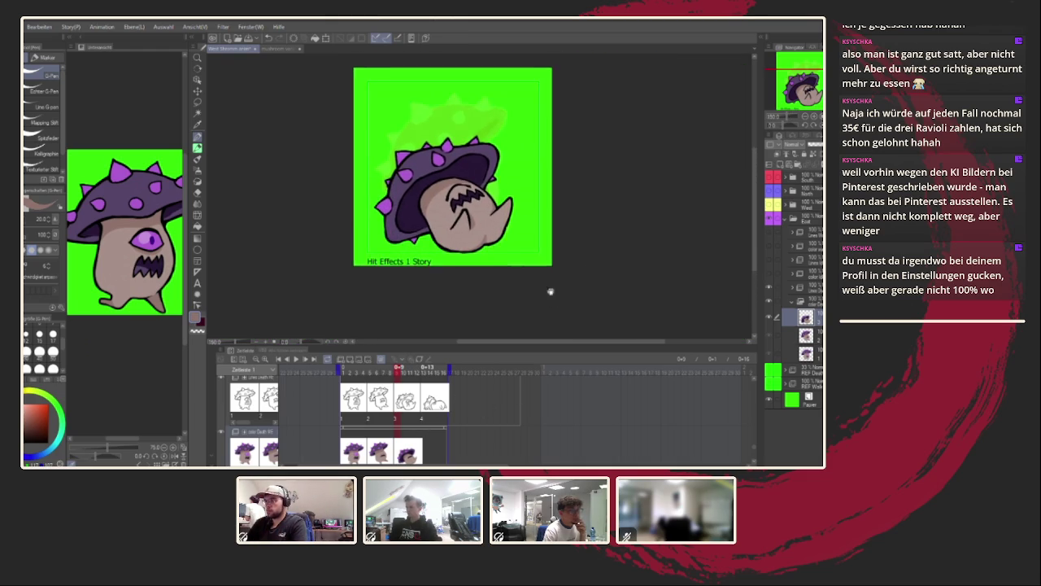
drag(544, 302, 531, 338)
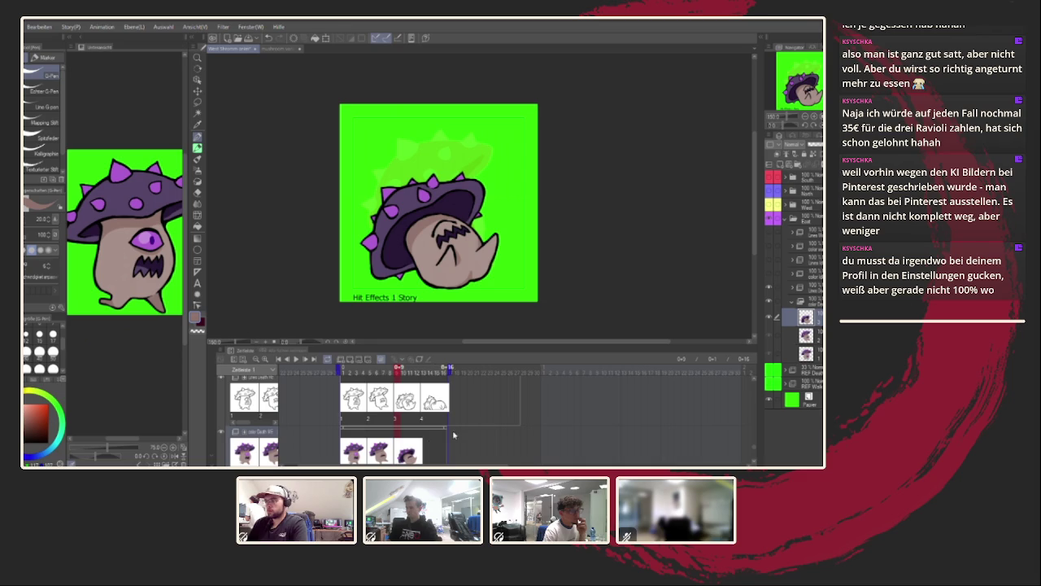
scroll(755, 462, down, 1)
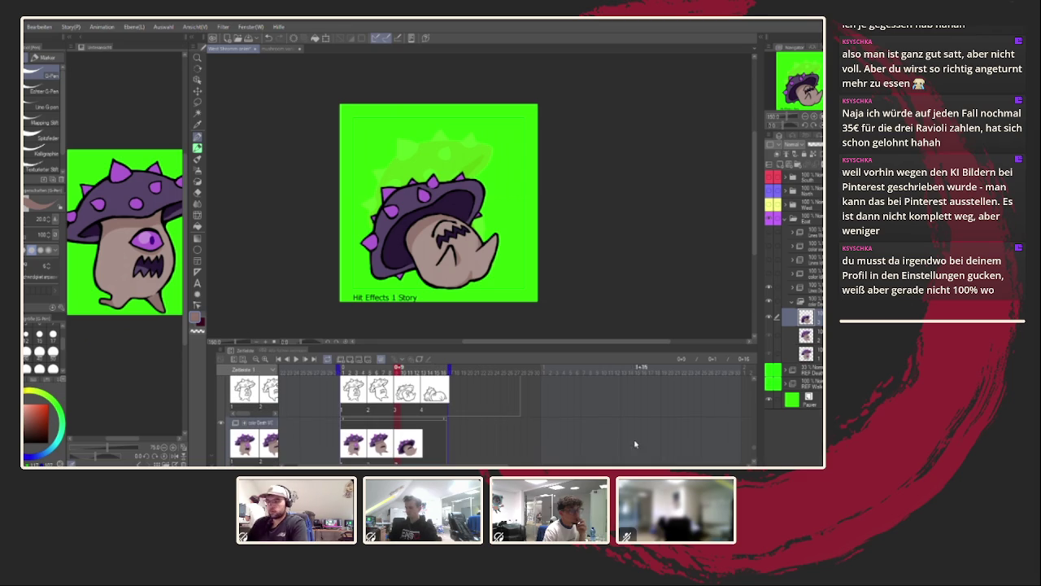
click(448, 423)
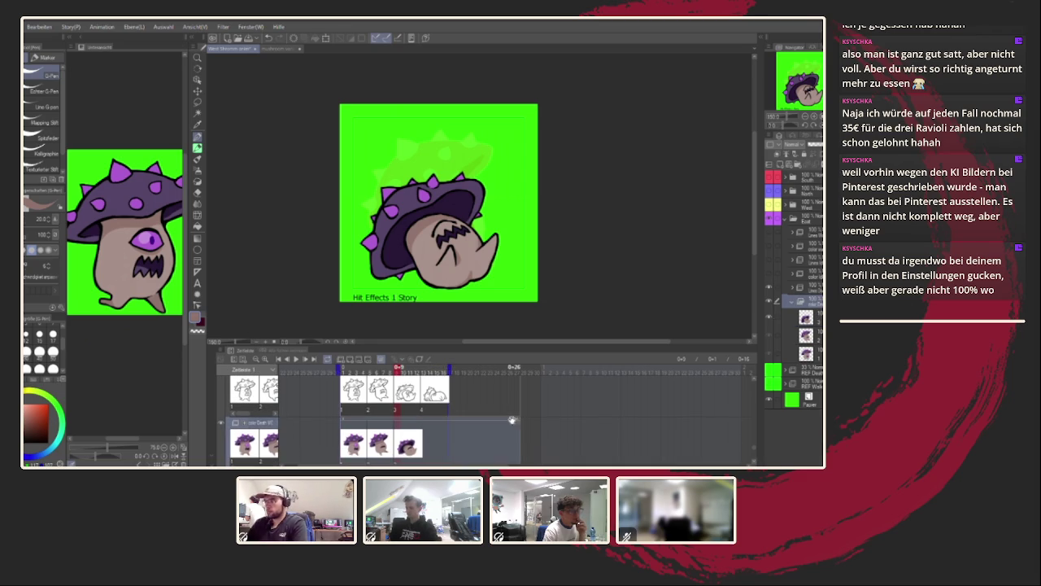
click(424, 368)
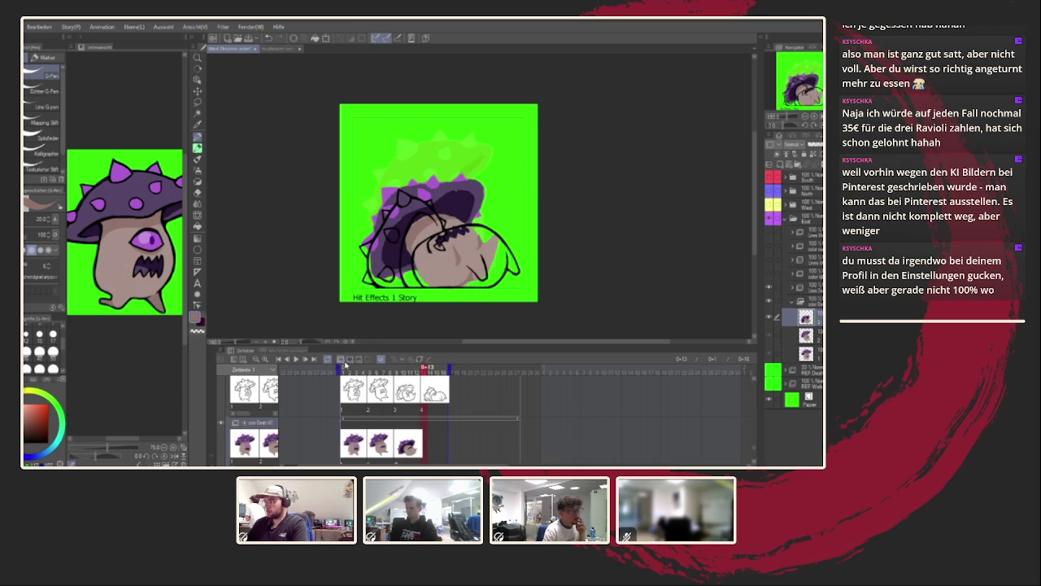
click(341, 359)
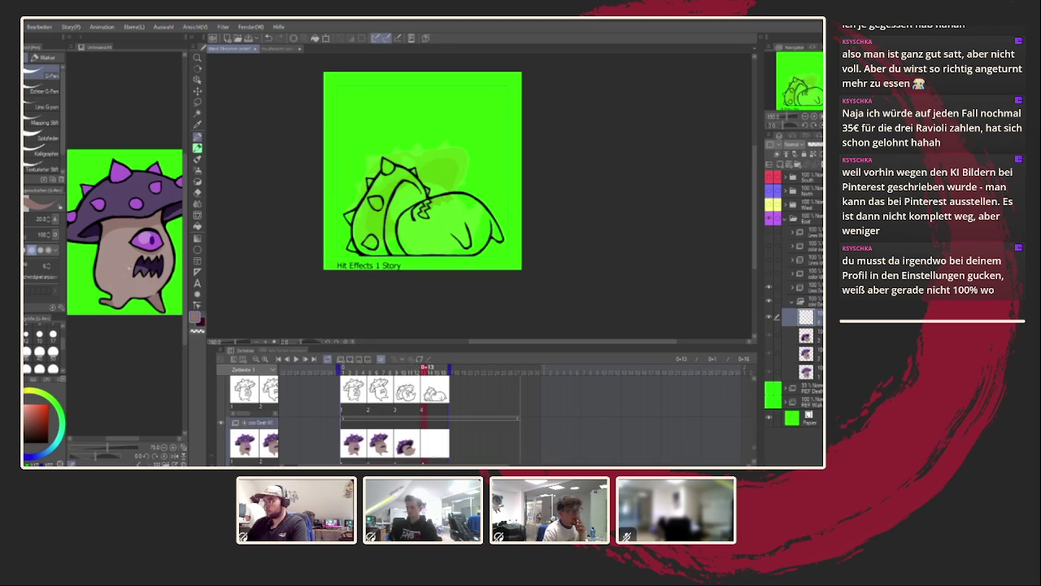
Fill the fallen monster's body beige-brown and its spiky cap with the reference purple.
click(198, 227)
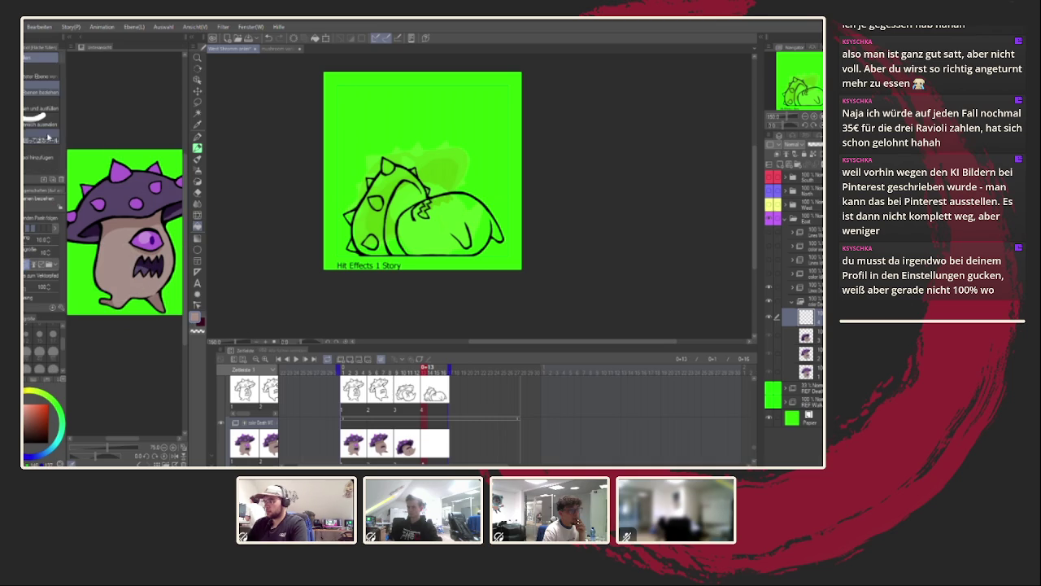
drag(360, 250, 387, 275)
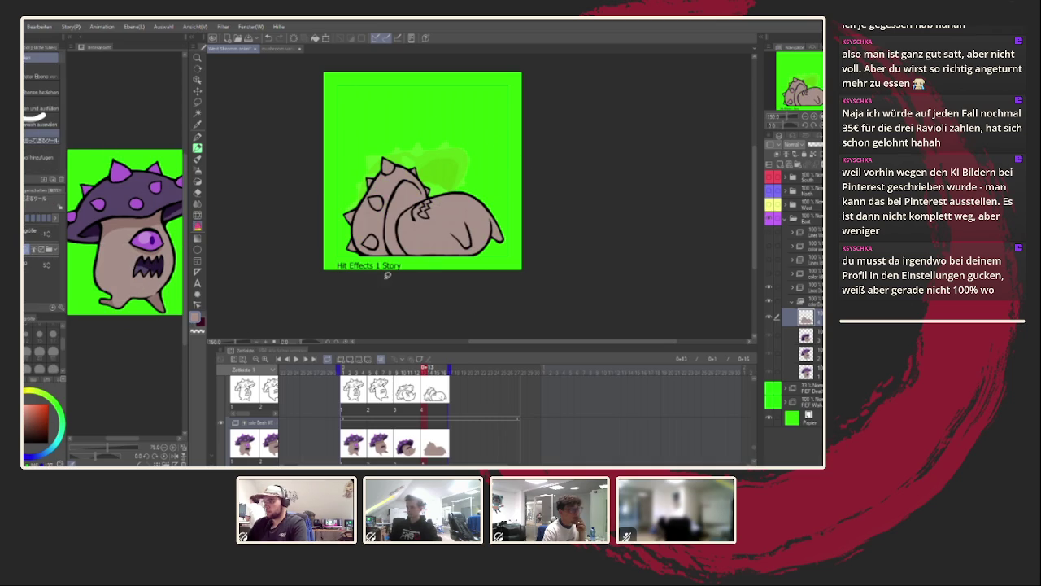
alt+click(152, 193)
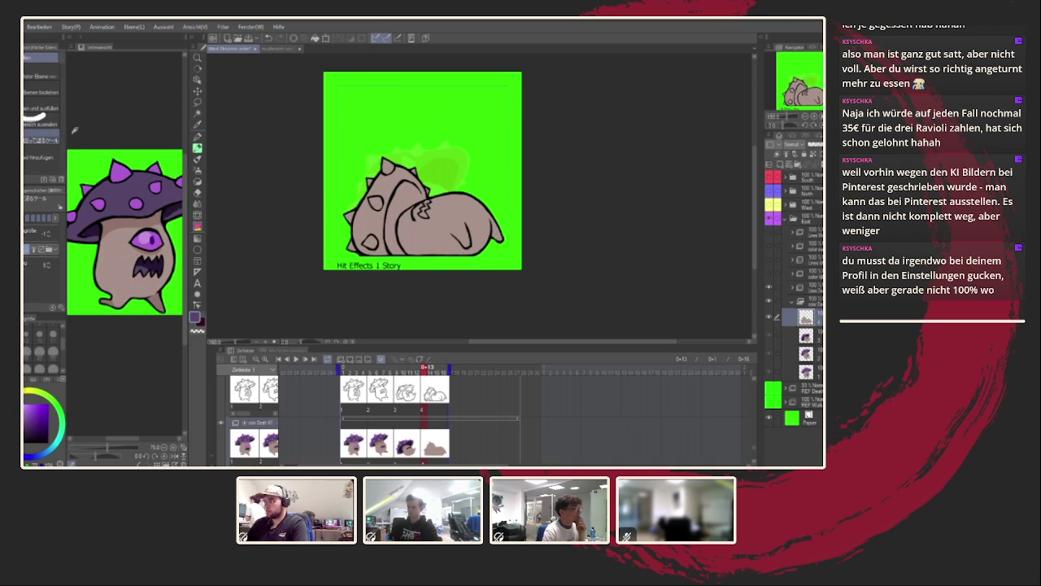
scroll(335, 163, up, 1)
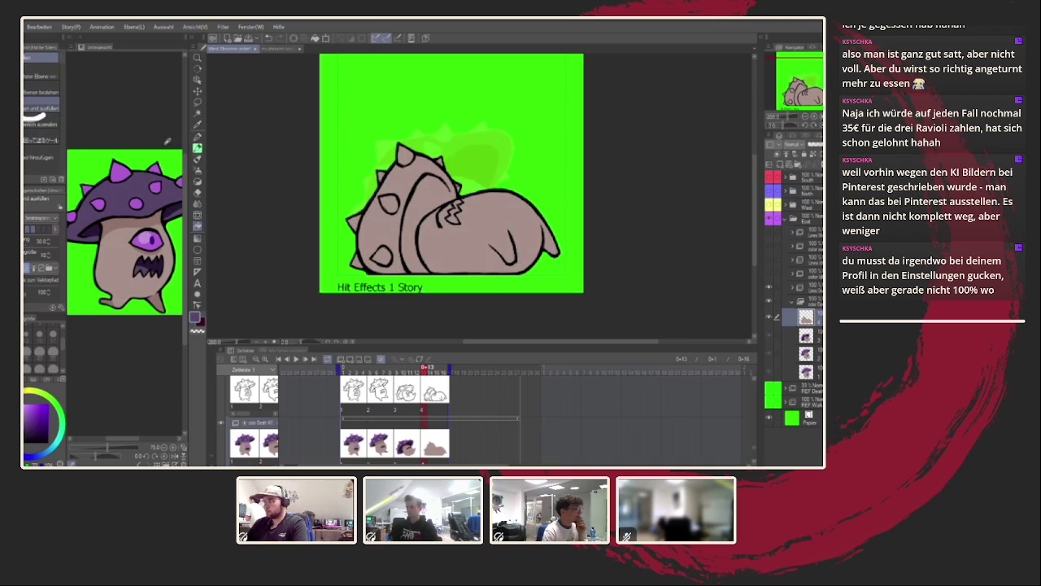
click(41, 102)
click(415, 229)
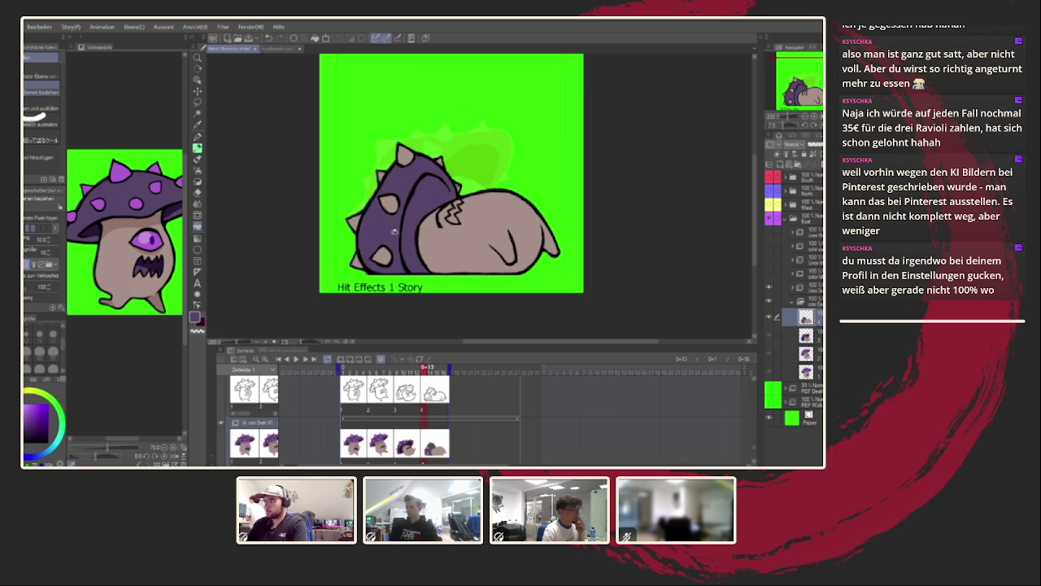
scroll(395, 226, up, 2)
key(Right)
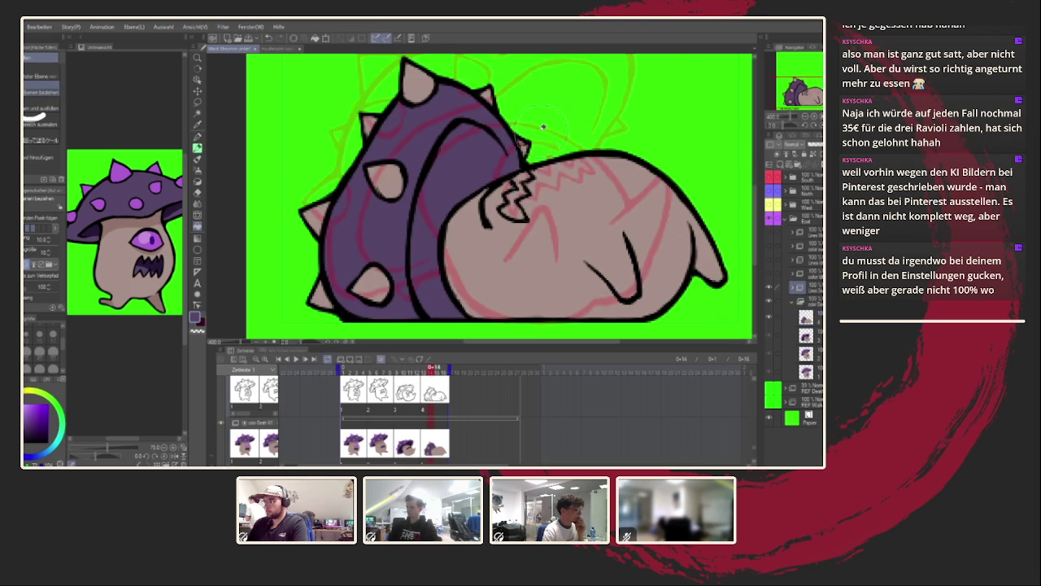
On frame 17, fill all seven spikes with bright purple.
scroll(509, 151, up, 2)
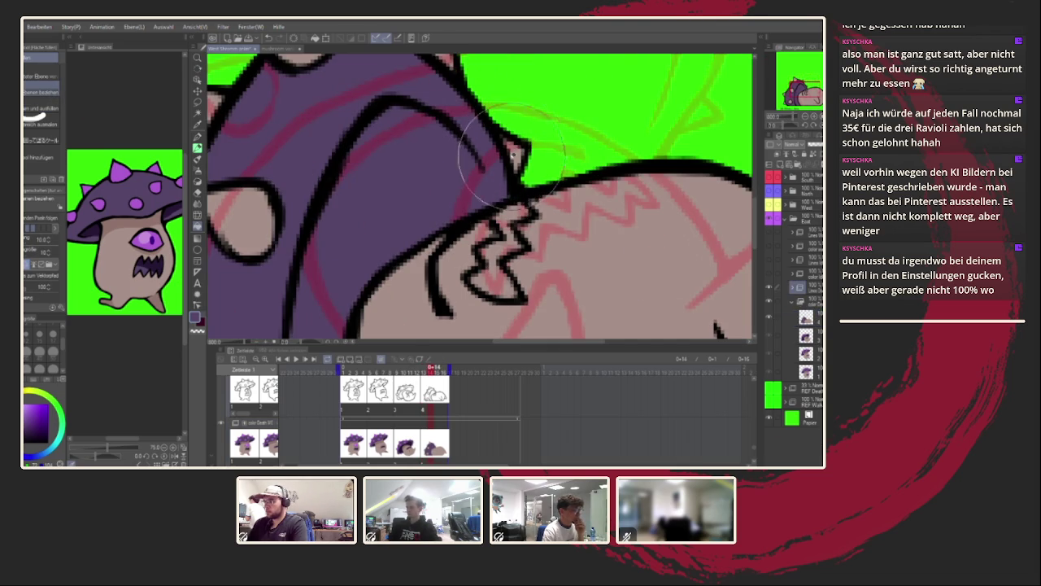
scroll(468, 251, down, 2)
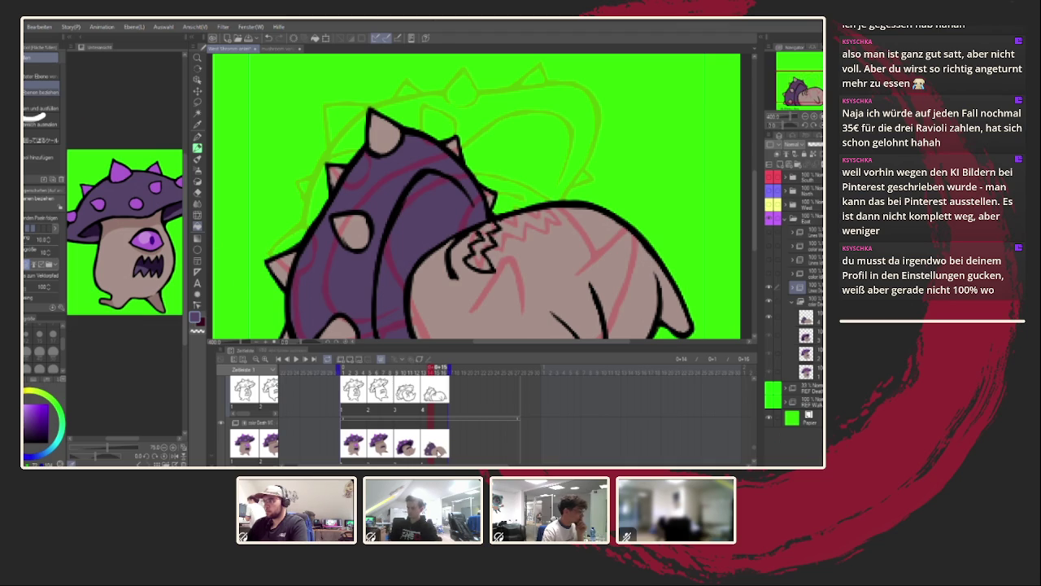
key(Right)
key(Right)
key(Right)
scroll(489, 214, up, 1)
alt+click(122, 171)
click(332, 285)
click(282, 297)
click(275, 222)
click(349, 179)
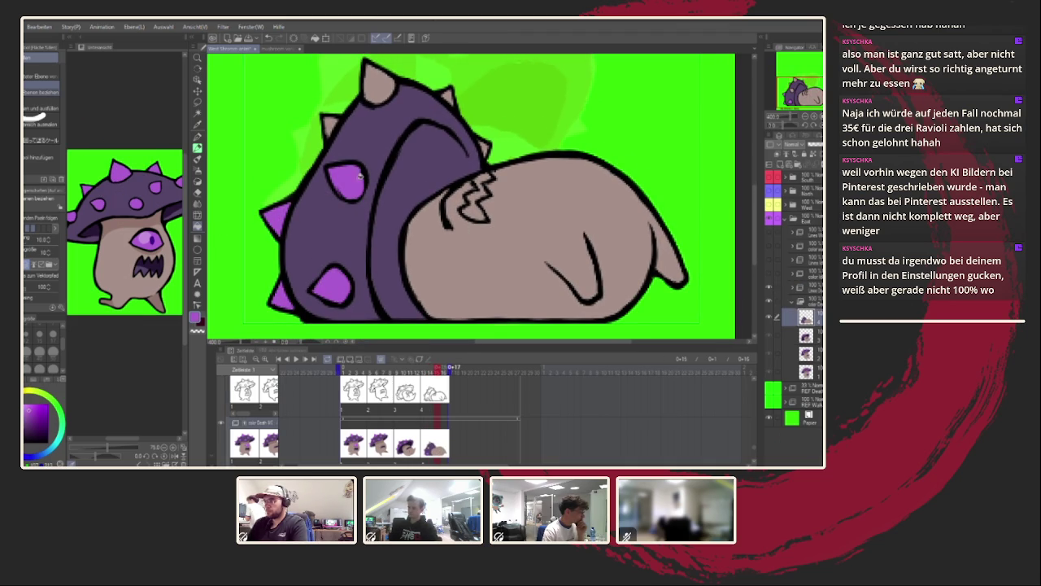
click(332, 127)
click(379, 85)
click(448, 95)
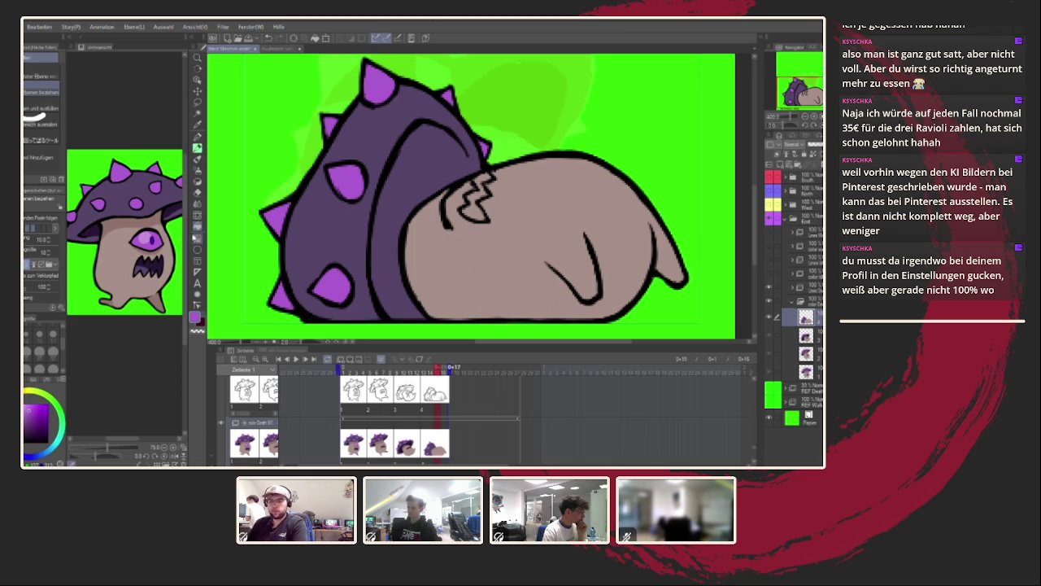
Fill the zigzag mouth and its small gap with dark purple.
alt+click(161, 205)
click(475, 208)
click(480, 185)
click(327, 205)
key(ctrl+z)
Draw a short dark line along the cap's inner edge with the pen.
click(196, 137)
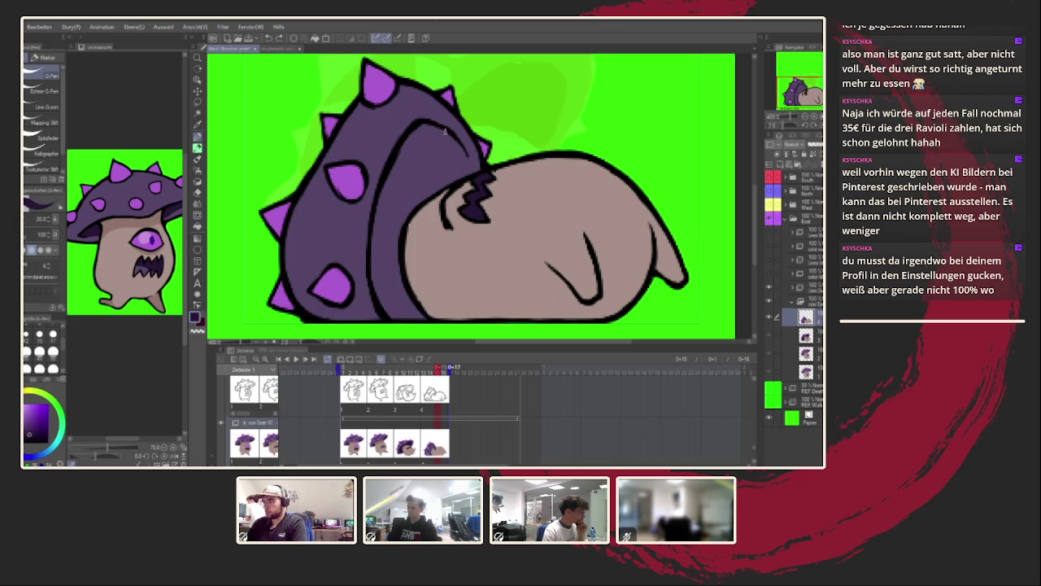
drag(471, 156, 473, 179)
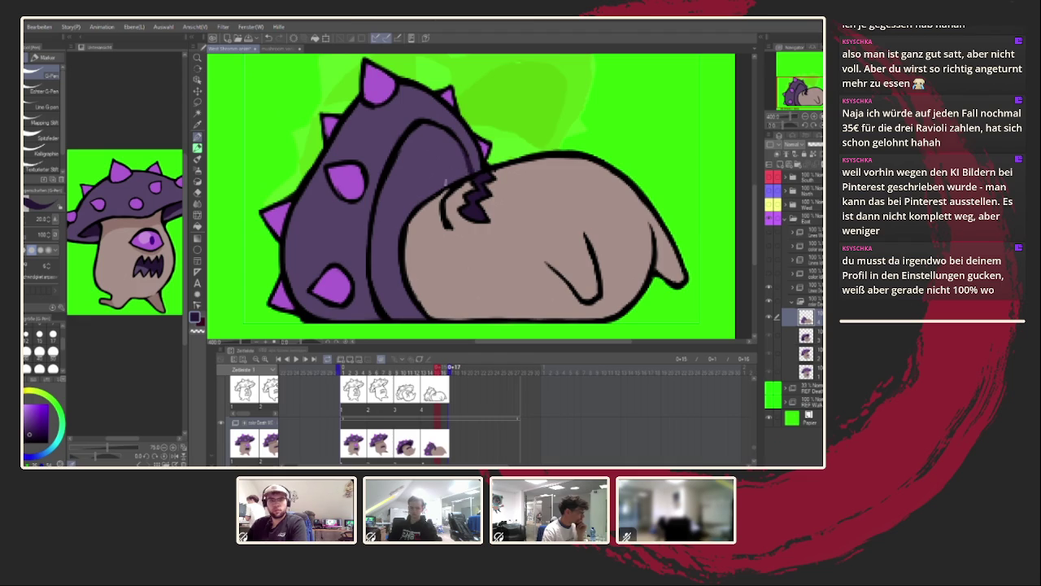
click(197, 226)
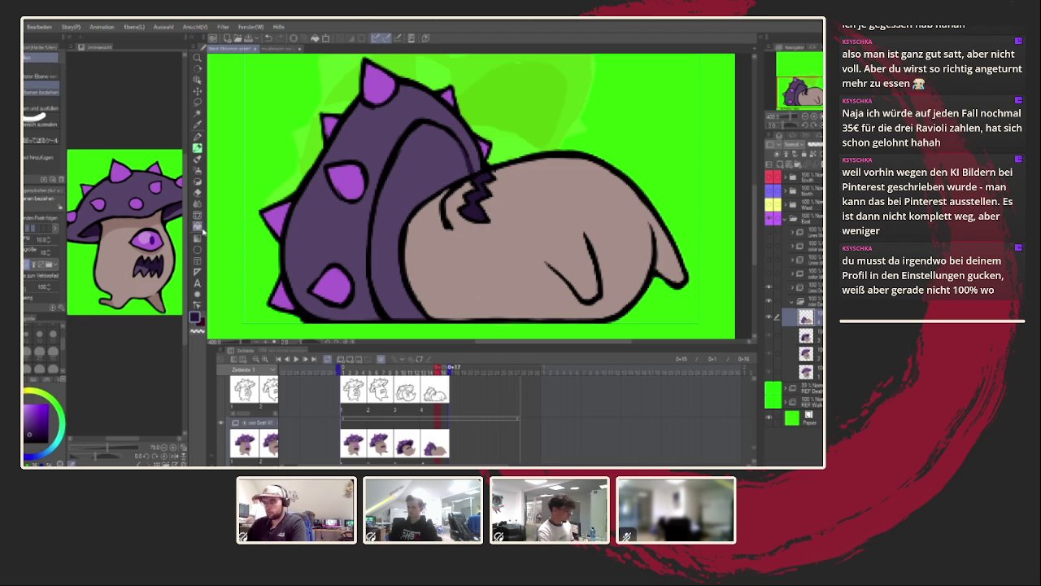
scroll(411, 174, down, 5)
scroll(411, 166, up, 3)
scroll(411, 167, up, 2)
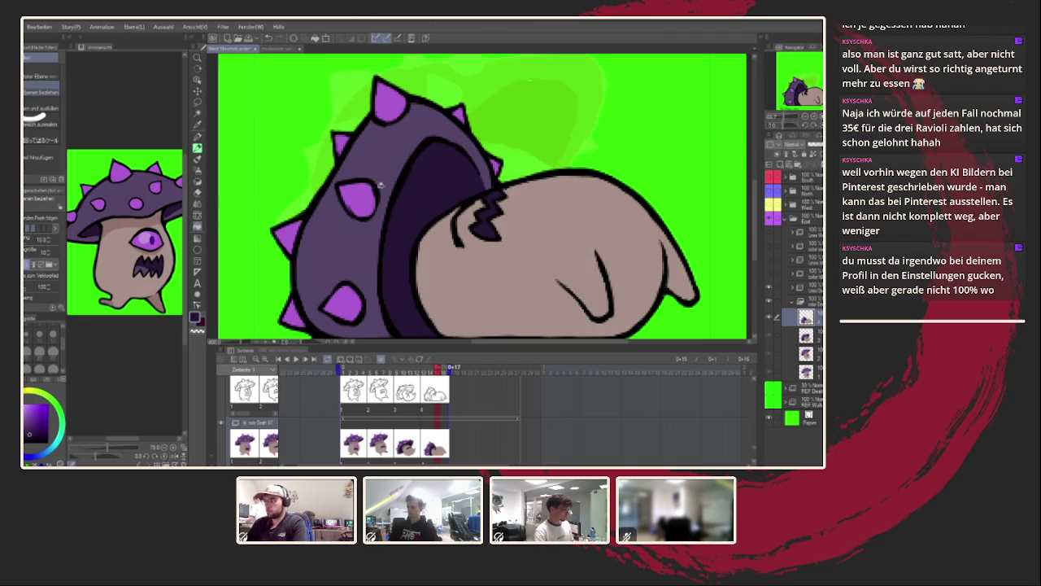
click(115, 187)
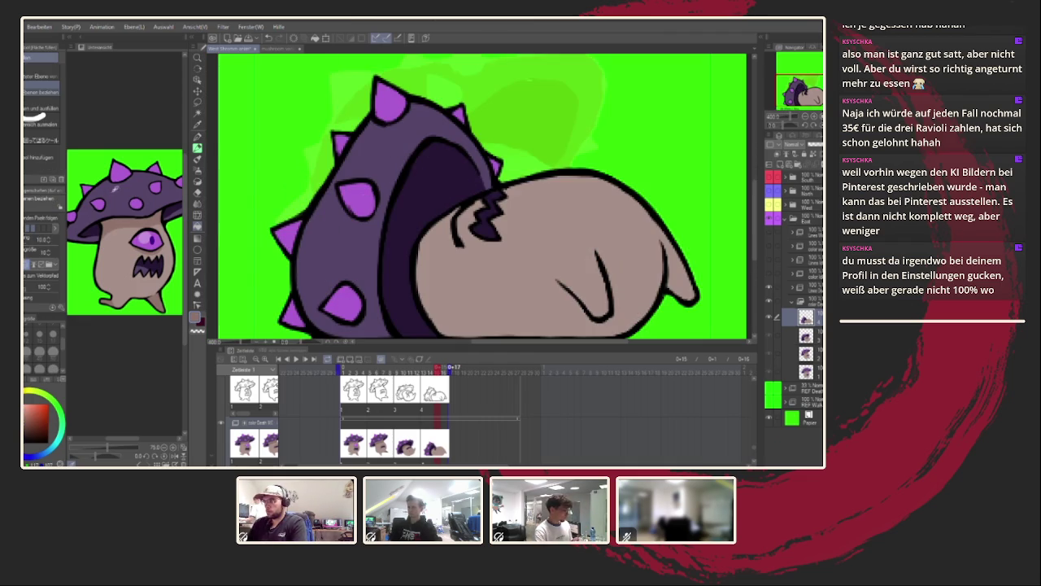
Paint a shading stroke along the bottom edge of the pale body with the G-Pen.
click(197, 135)
drag(455, 213, 441, 180)
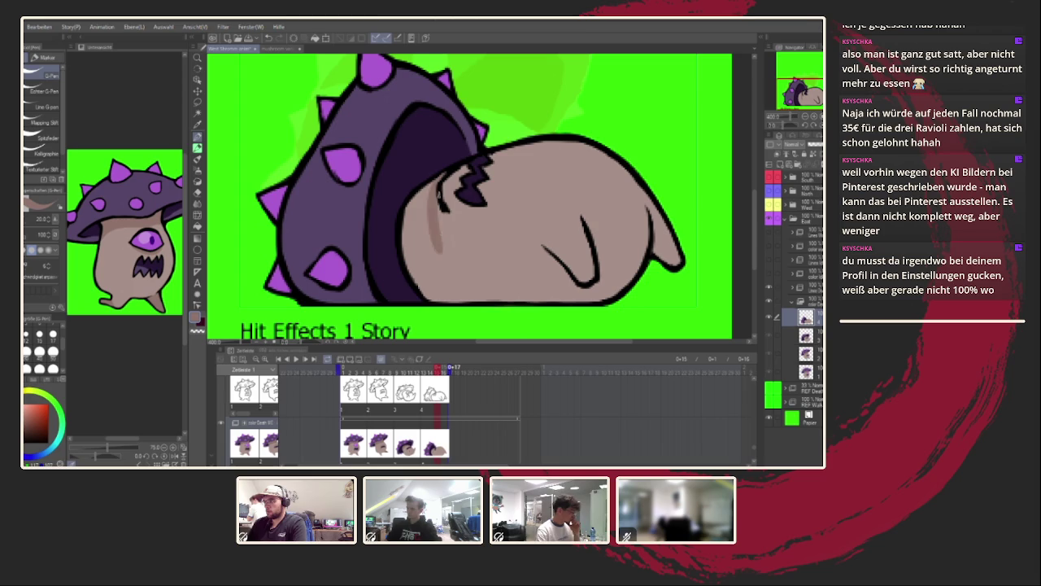
mouse_move(429, 185)
mouse_down()
mouse_move(443, 288)
mouse_move(529, 302)
mouse_up()
mouse_move(447, 278)
mouse_down()
mouse_move(476, 295)
mouse_move(553, 303)
mouse_up()
key(ctrl+z)
drag(453, 283, 560, 303)
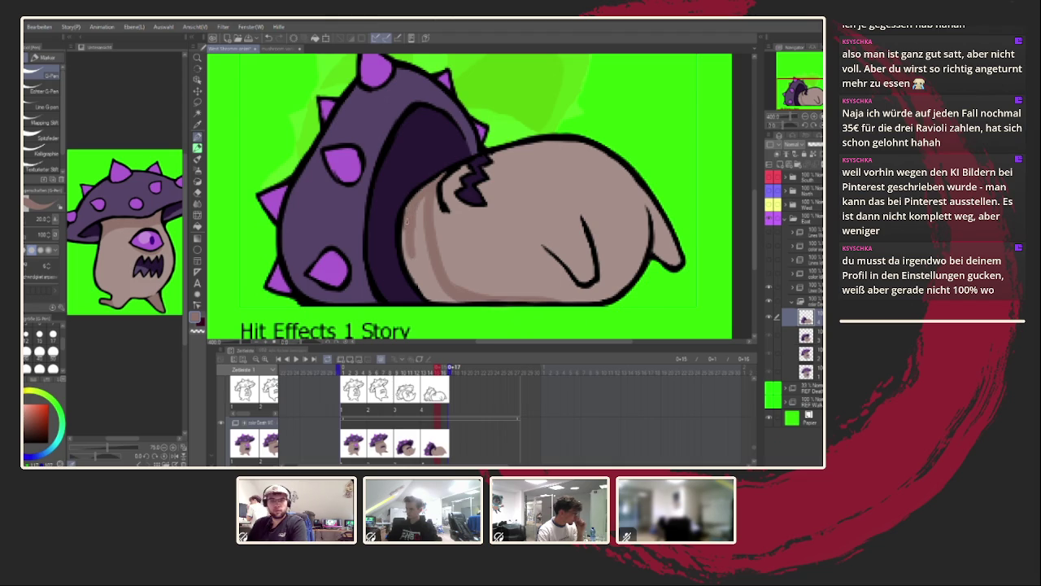
Shade the body's lower-left in the darker body-shade colour and add a dark stroke at the hand tip.
drag(405, 253, 420, 286)
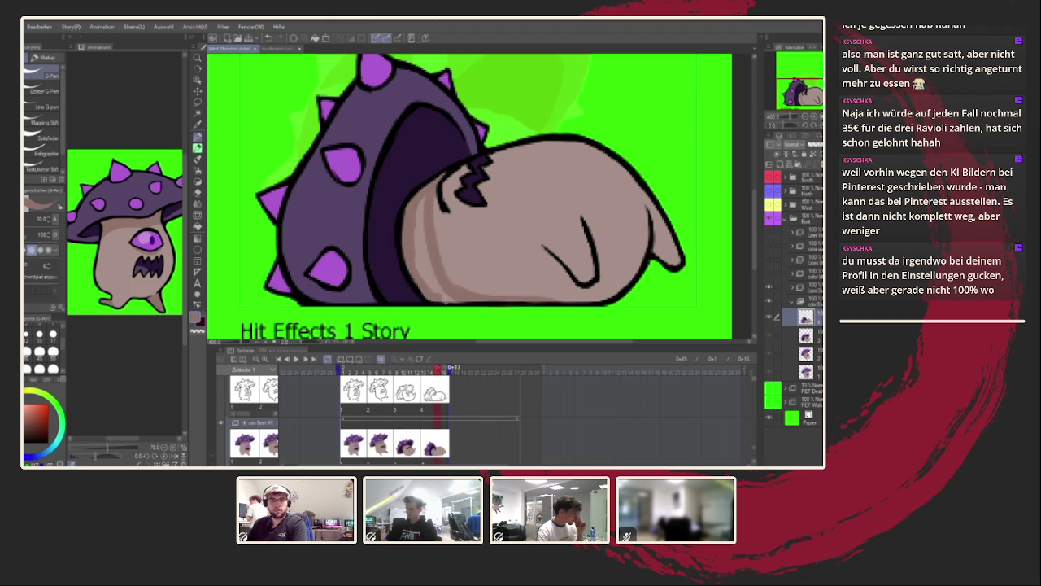
drag(423, 253, 426, 207)
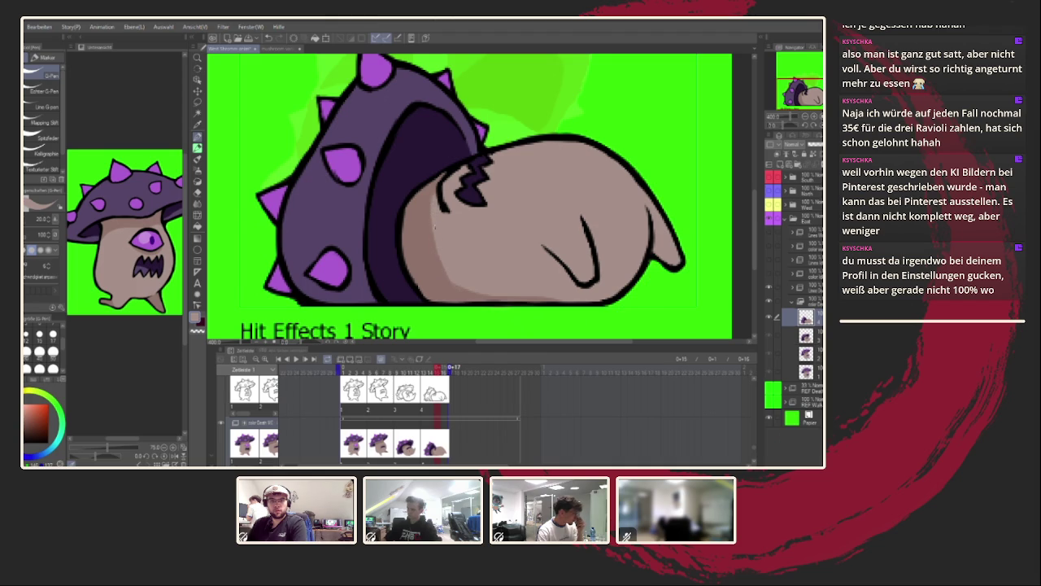
alt+click(438, 273)
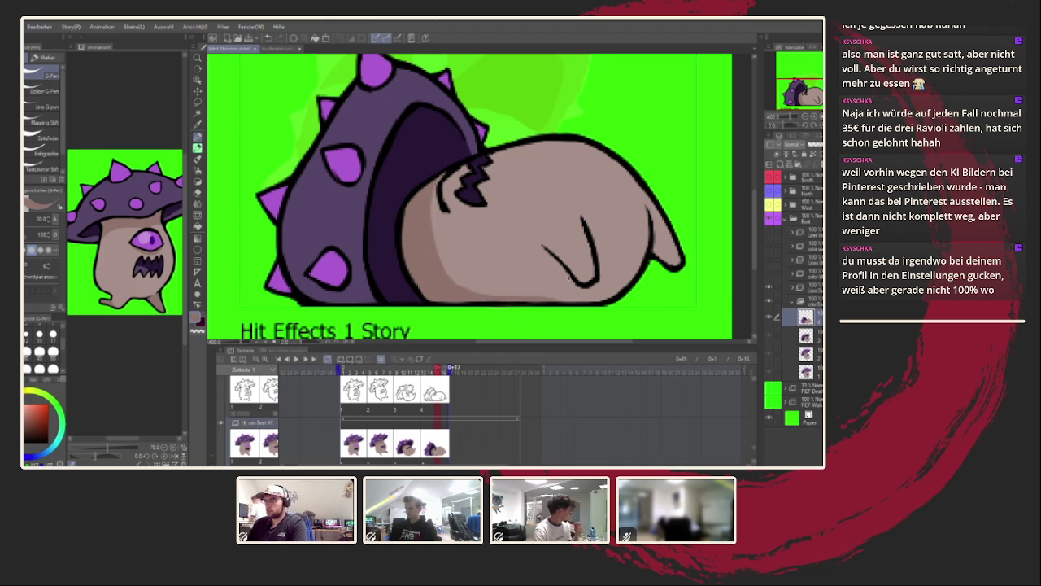
mouse_move(460, 290)
mouse_down()
mouse_move(467, 234)
mouse_move(465, 286)
mouse_up()
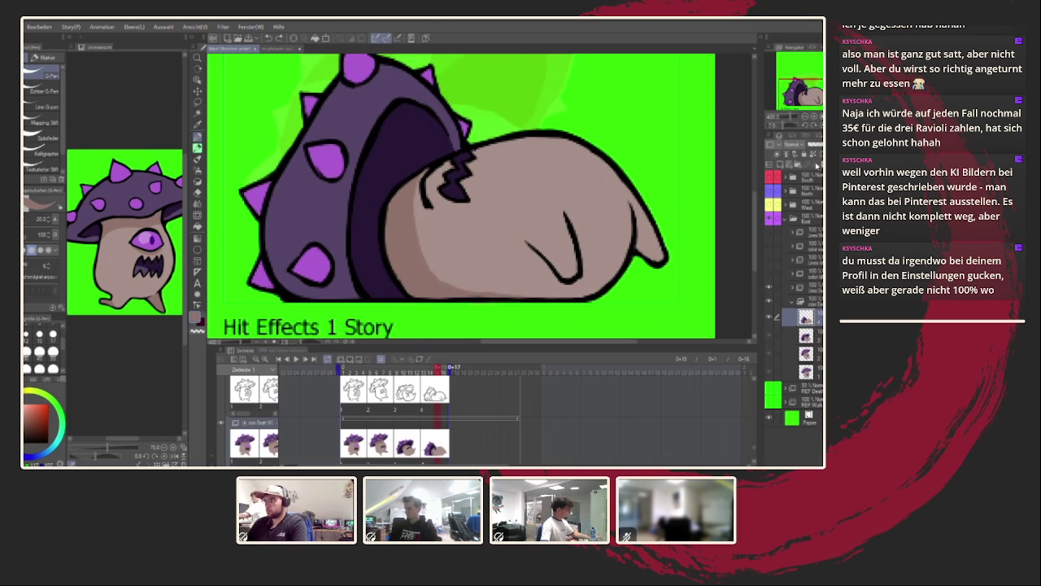
mouse_move(661, 246)
mouse_down()
mouse_move(656, 262)
mouse_move(642, 209)
mouse_up()
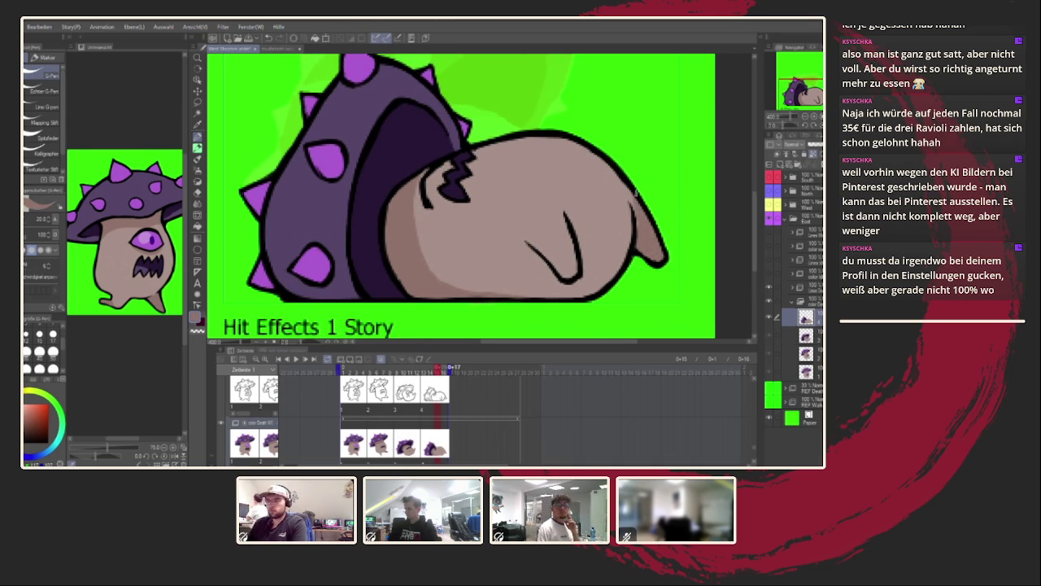
mouse_move(571, 263)
mouse_down()
mouse_move(568, 248)
mouse_move(572, 260)
mouse_up()
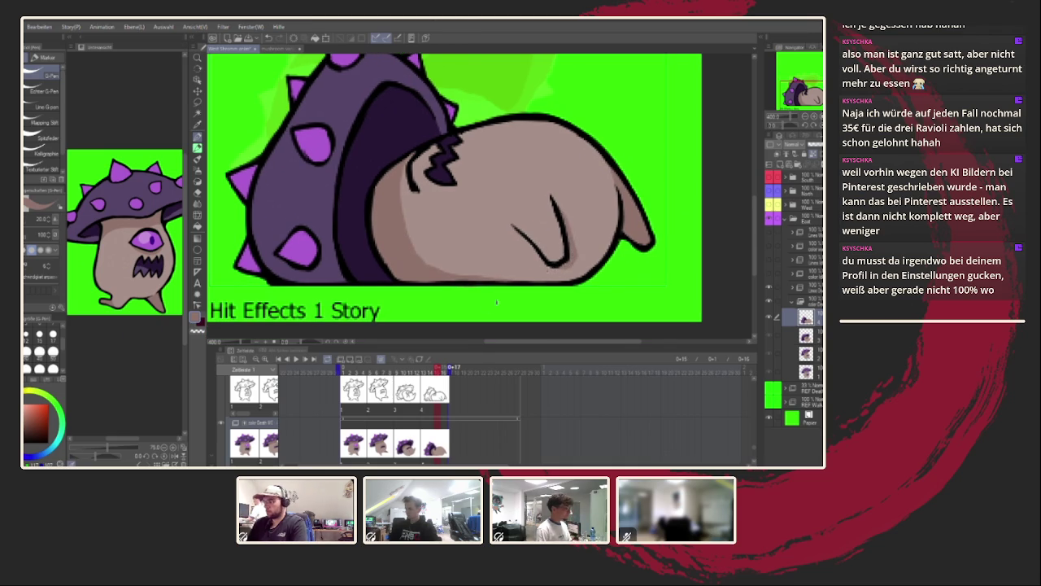
scroll(488, 305, down, 5)
scroll(489, 305, up, 2)
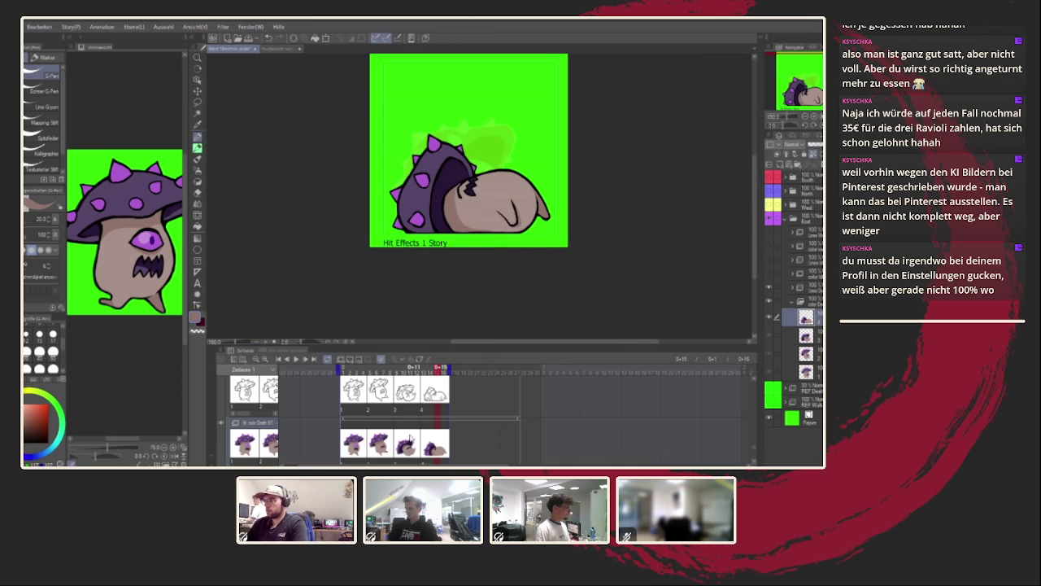
Check frames 15 and 10 and play the animation to preview it.
click(435, 437)
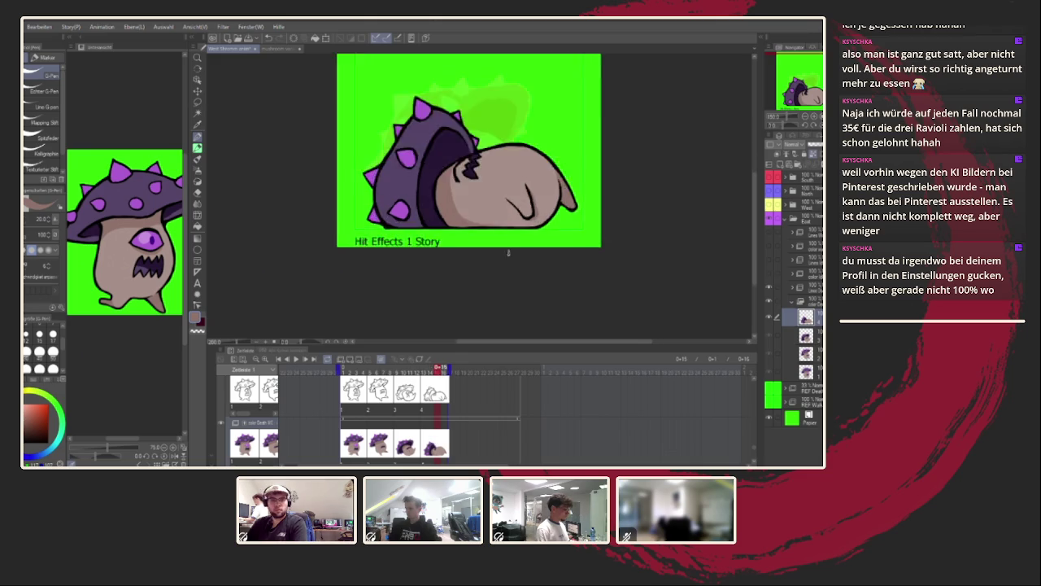
key(ctrl+plus)
key(ctrl+plus)
key(ctrl+plus)
click(405, 443)
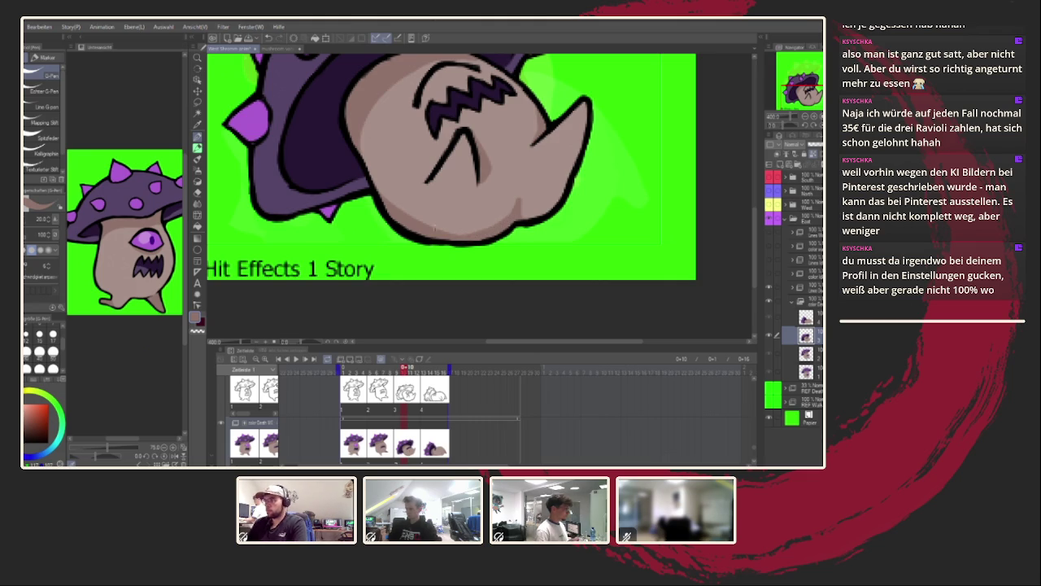
key(space)
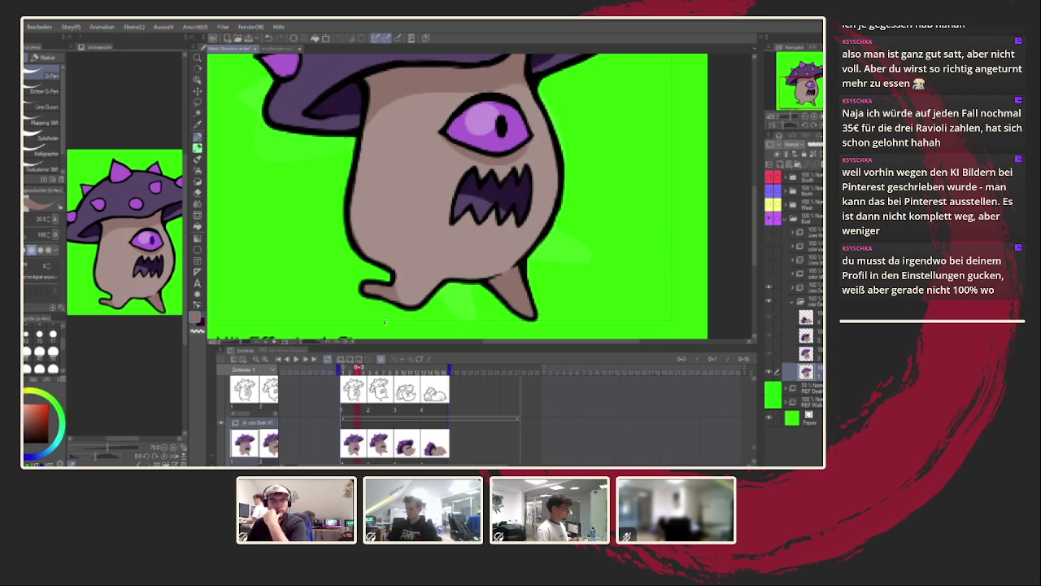
Draw darker shading down the left side of the standing monster's body.
drag(351, 209, 381, 270)
key(ctrl+z)
drag(352, 167, 379, 259)
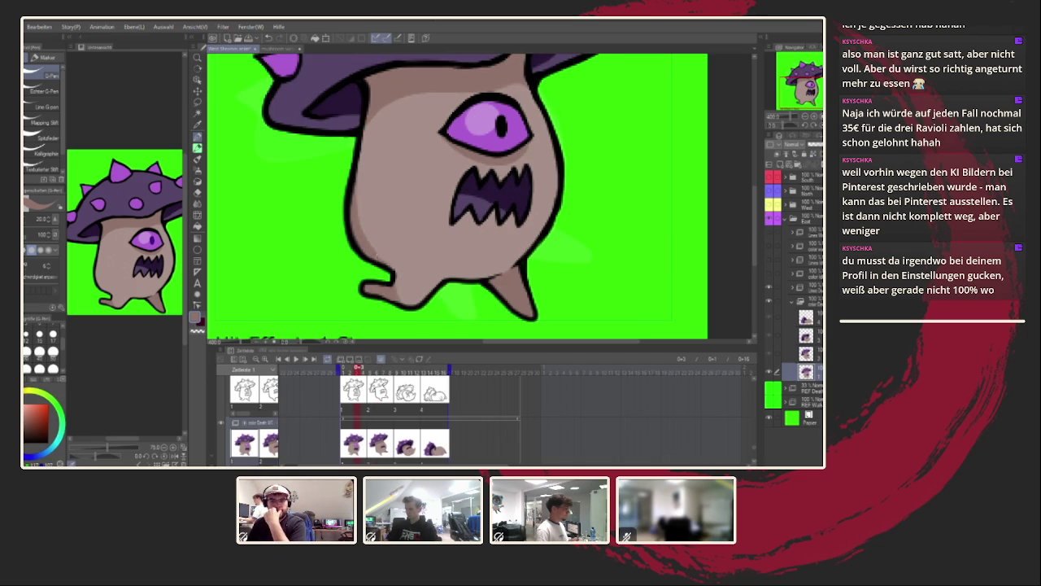
scroll(381, 257, down, 5)
scroll(456, 313, down, 2)
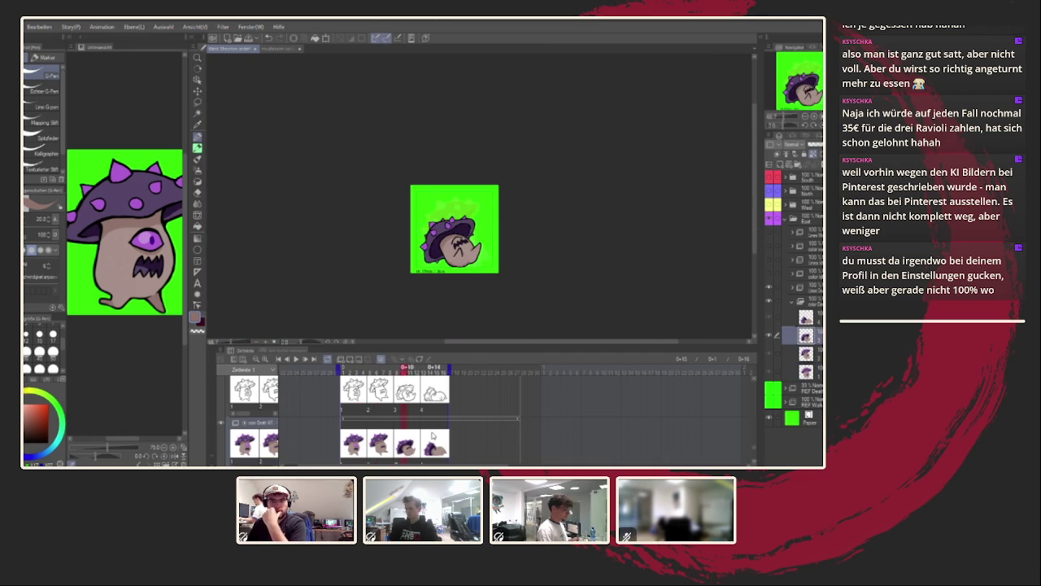
scroll(472, 288, up, 3)
scroll(461, 262, up, 1)
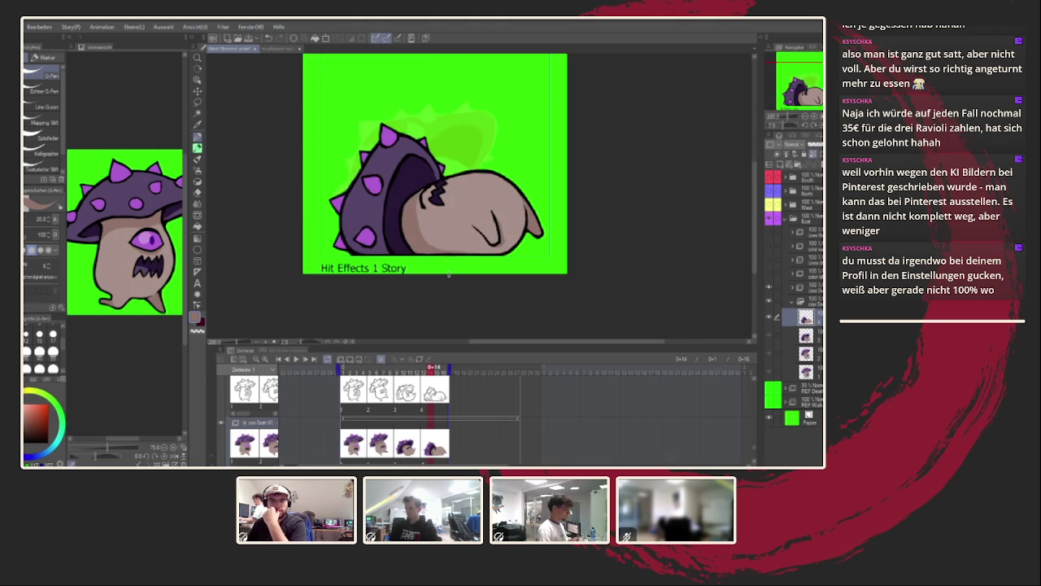
scroll(461, 262, up, 2)
scroll(461, 262, up, 1)
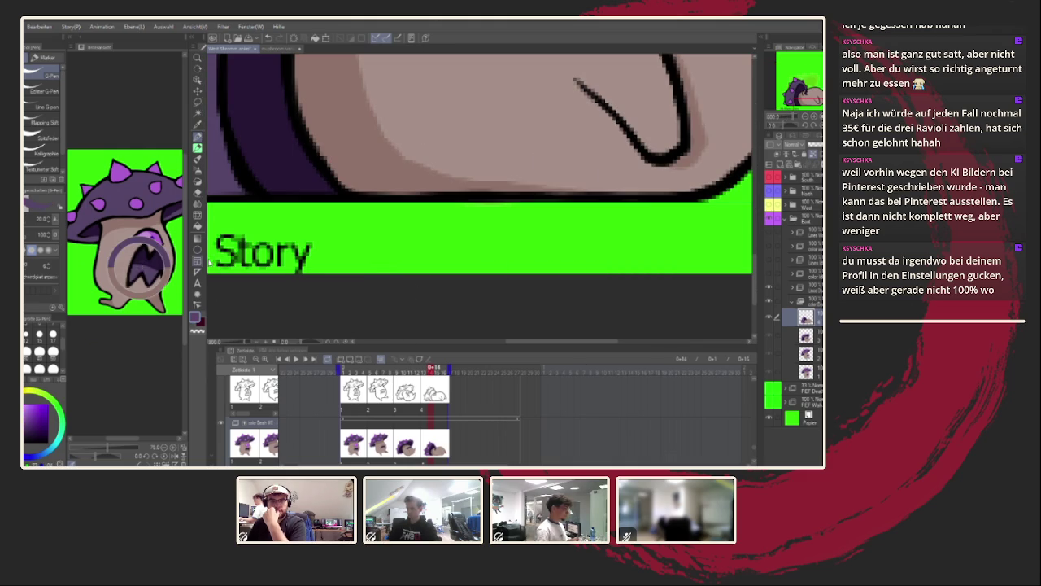
On frame 10, paint light purple highlights inside the zigzag mouth, then play the animation.
drag(390, 122, 413, 302)
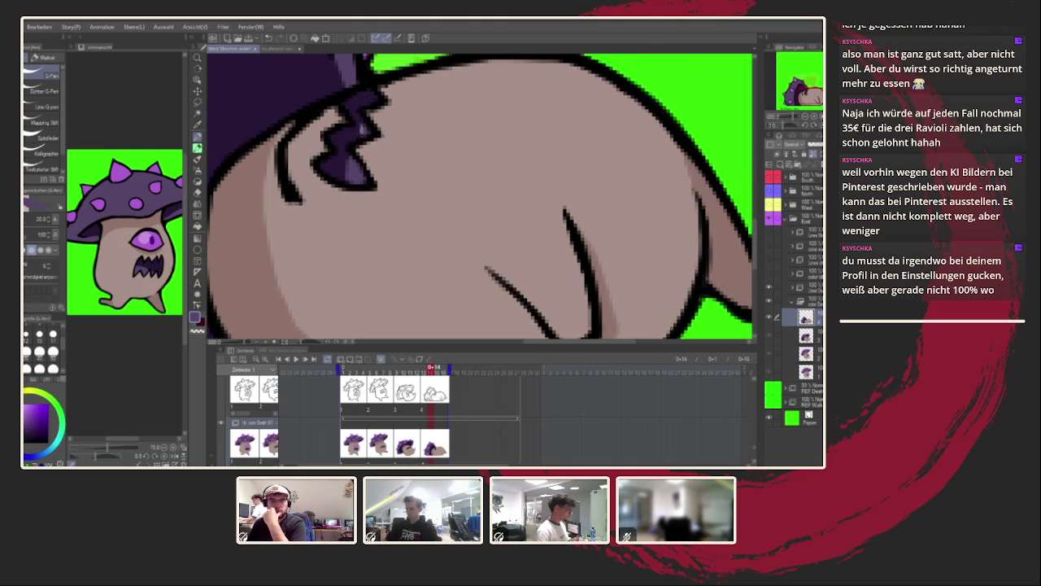
click(404, 368)
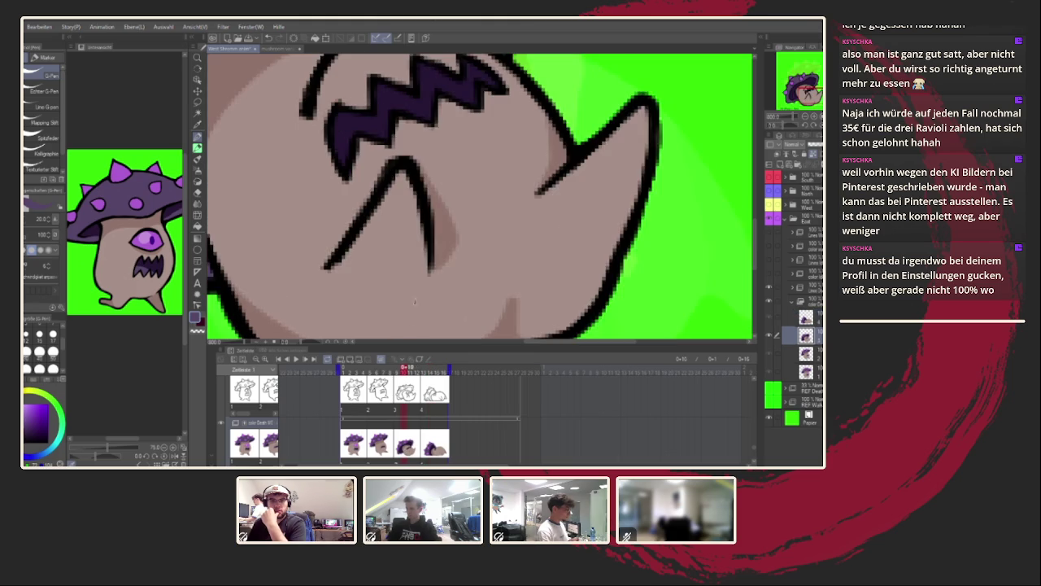
drag(356, 194, 443, 180)
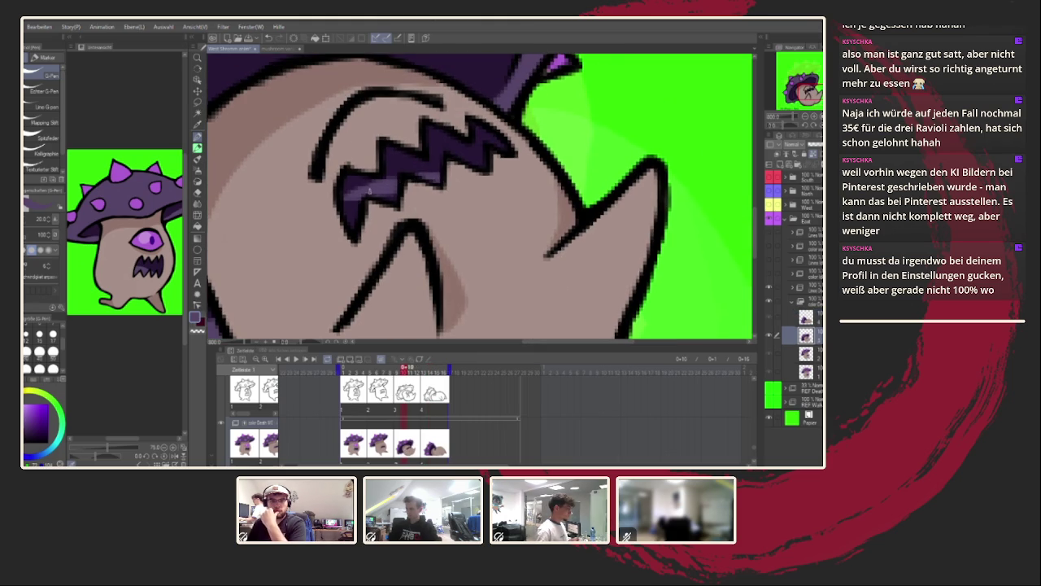
drag(351, 217, 349, 213)
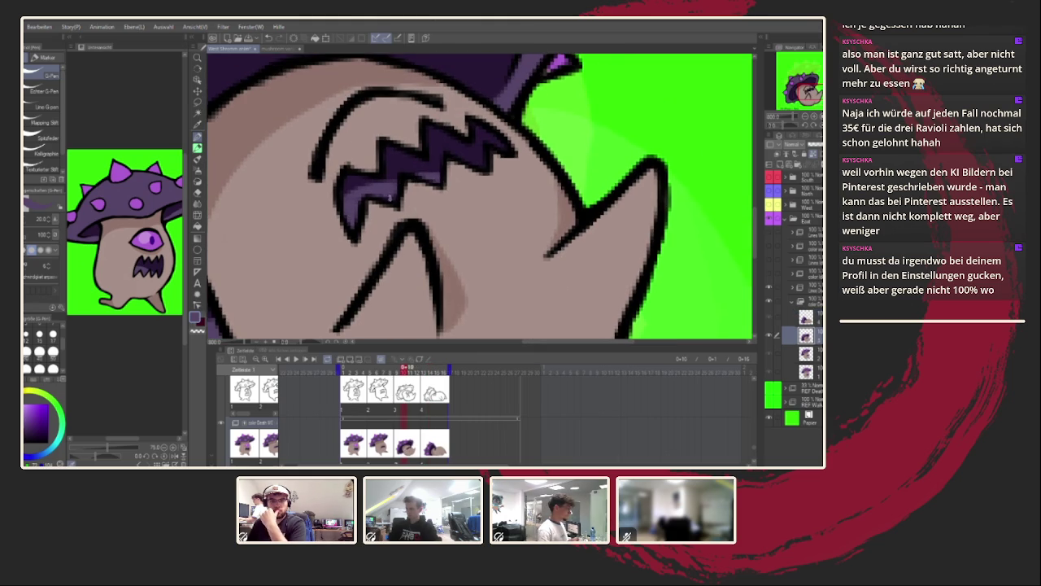
scroll(396, 195, down, 3)
scroll(396, 195, down, 1)
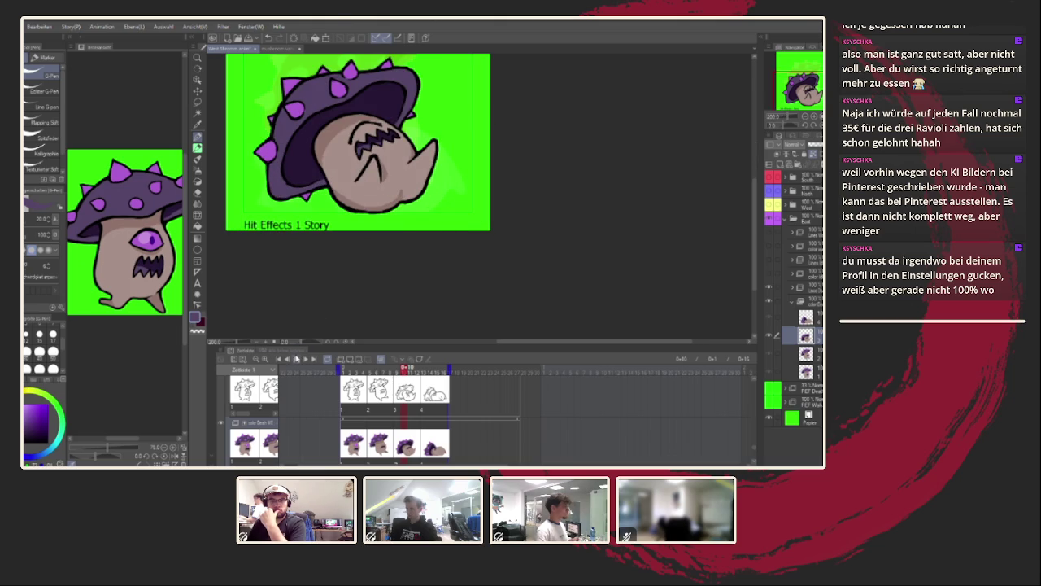
scroll(305, 345, down, 1)
key(space)
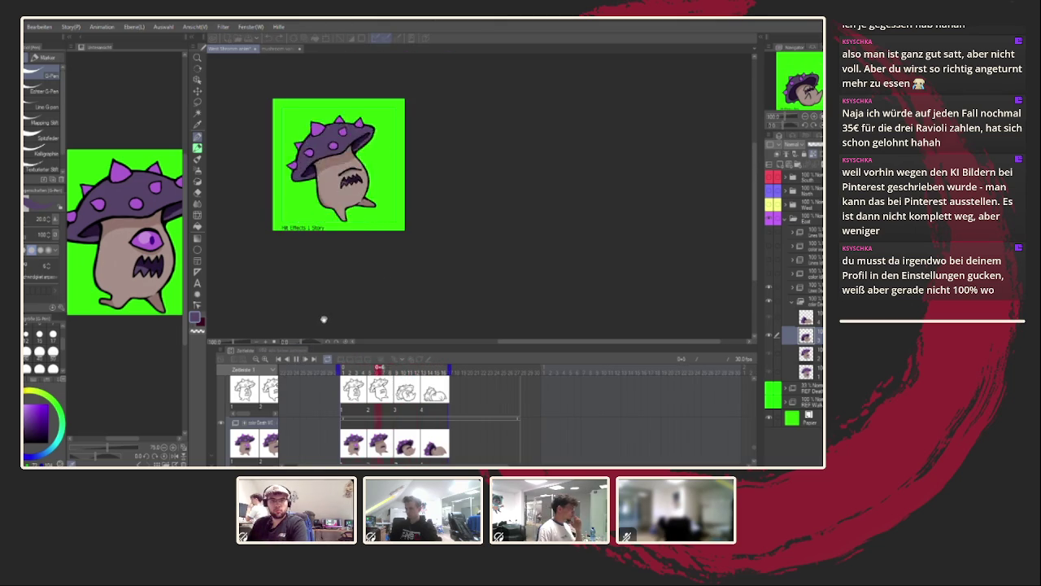
Stop playback, then collapse and hide the screaming pose's layer folder.
key(space)
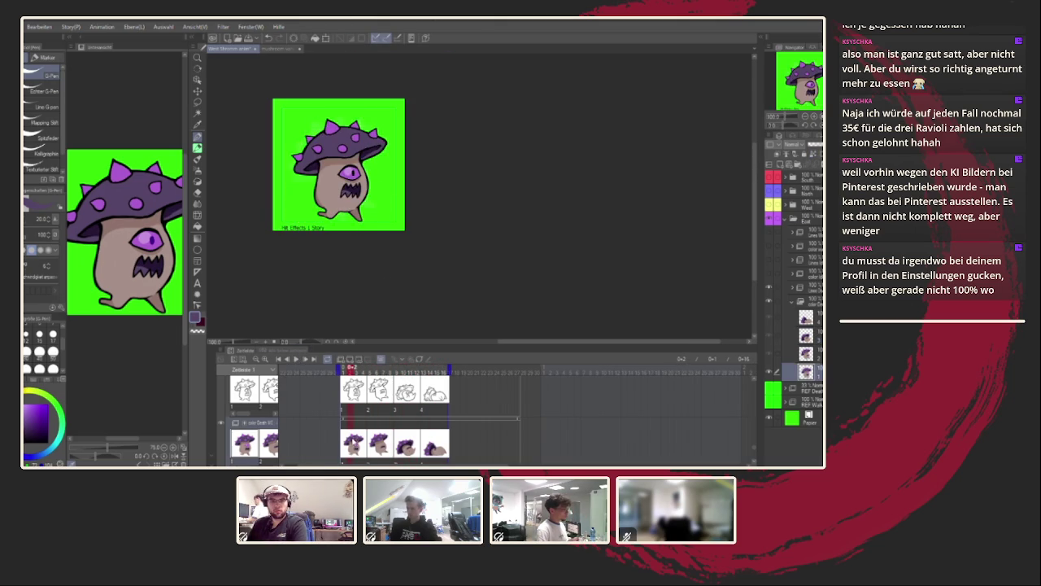
scroll(323, 231, up, 5)
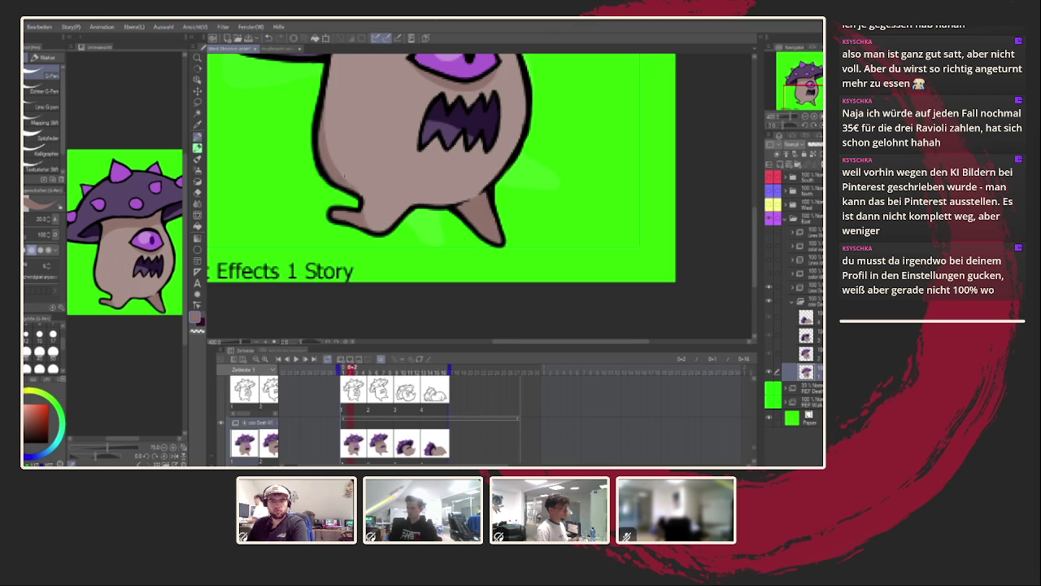
scroll(502, 273, down, 1)
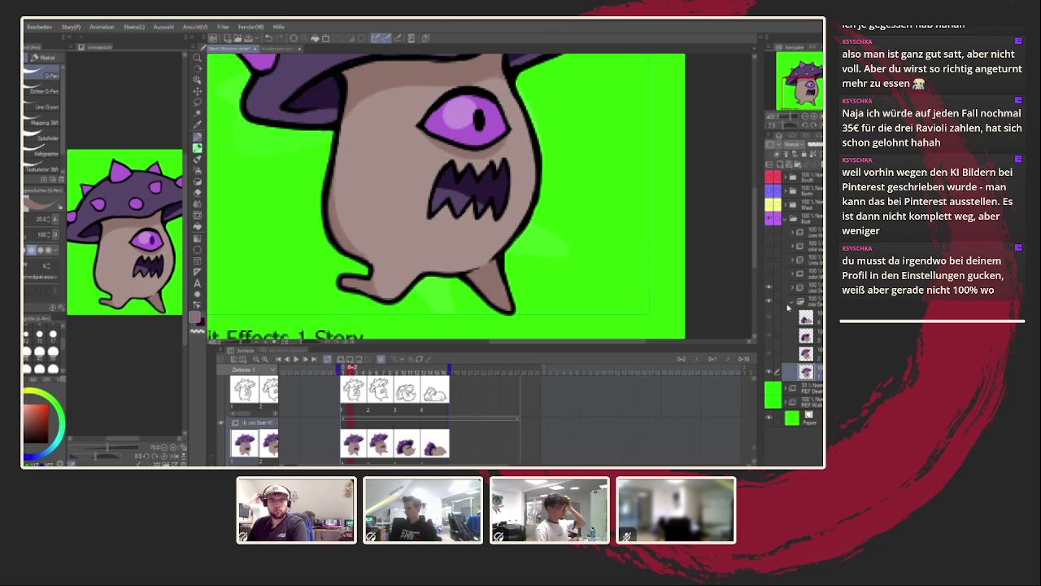
click(792, 303)
click(769, 285)
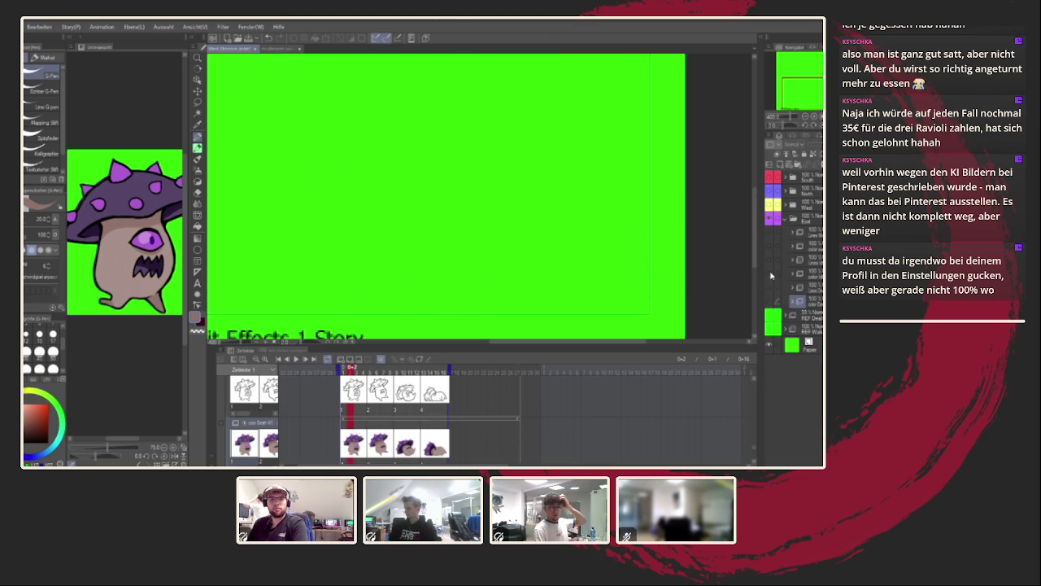
Show and expand the grimacing pose's folder, then move to the next drawing.
click(769, 258)
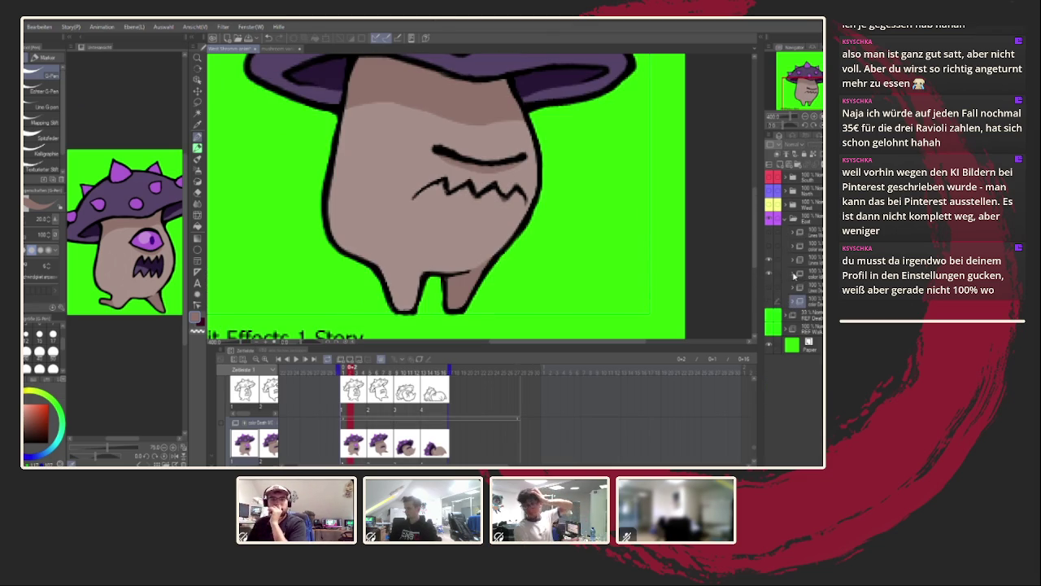
click(793, 277)
click(787, 340)
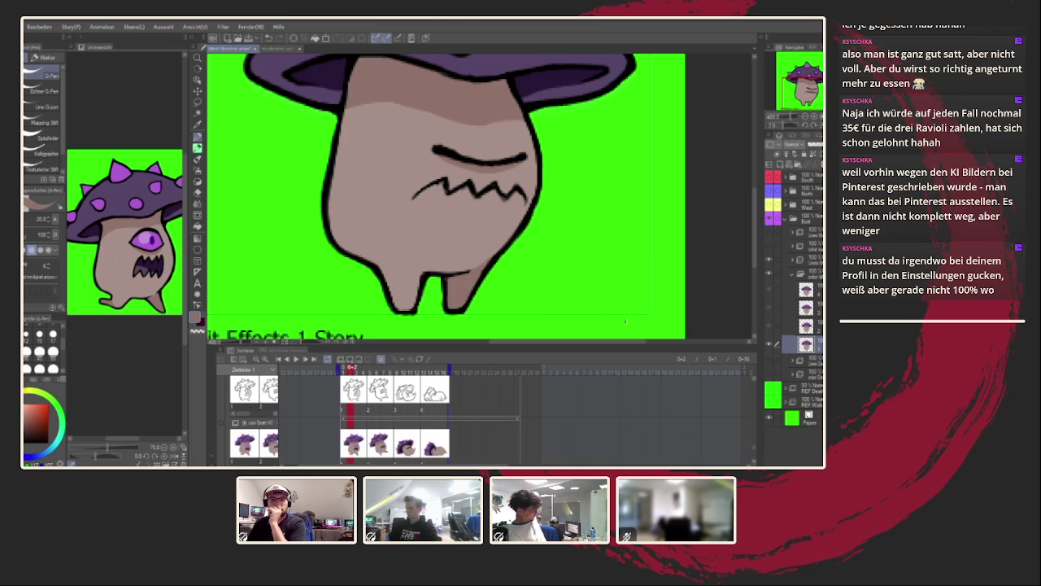
scroll(757, 399, up, 3)
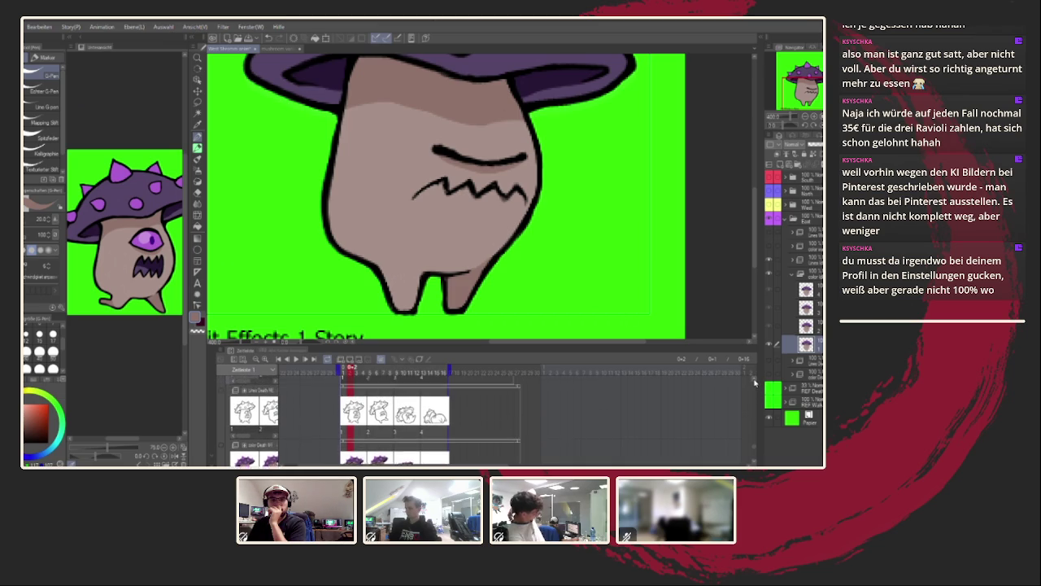
scroll(732, 447, up, 2)
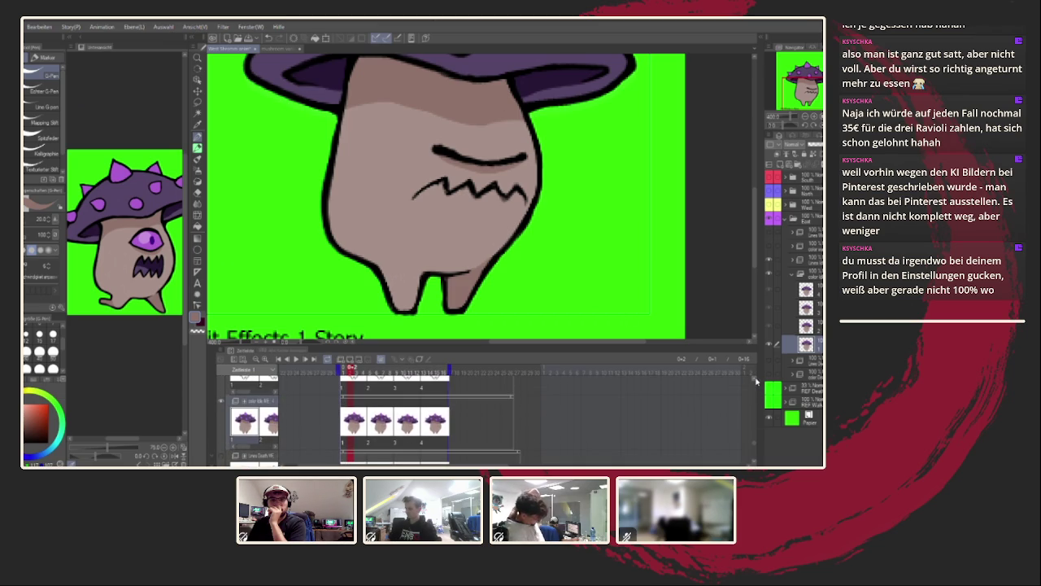
scroll(744, 381, up, 2)
scroll(728, 383, up, 1)
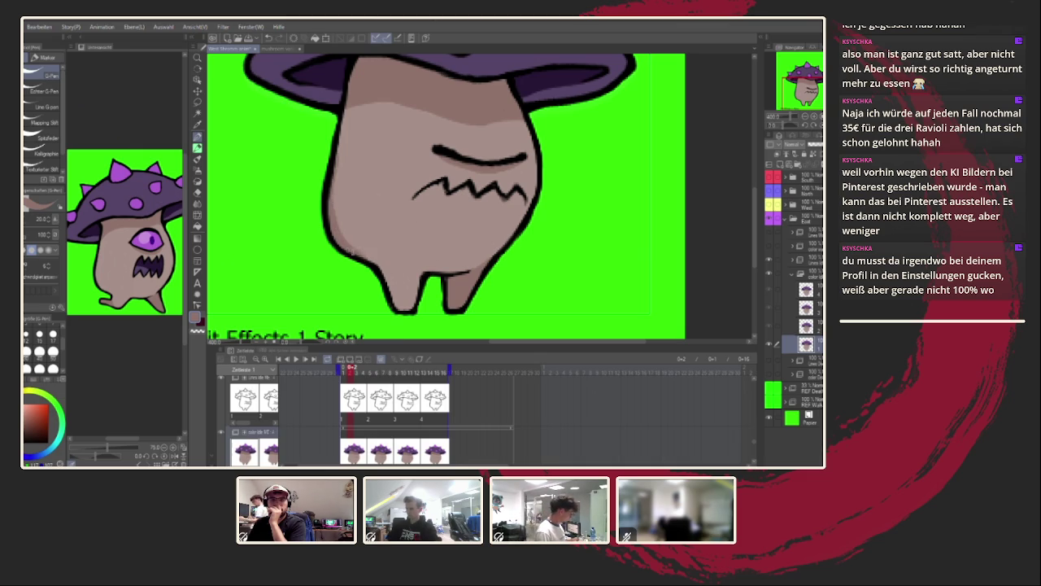
key(Right)
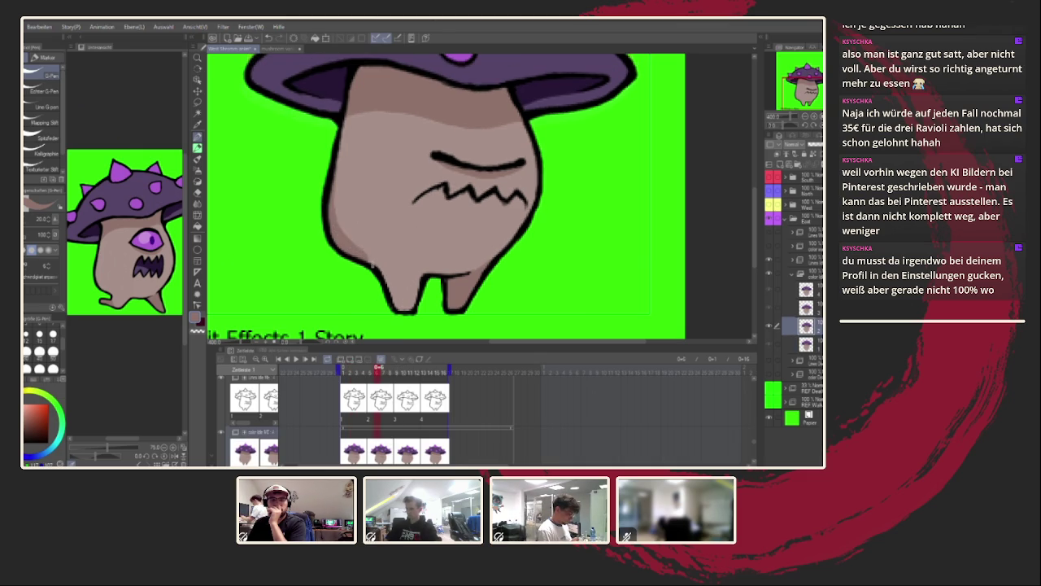
click(402, 412)
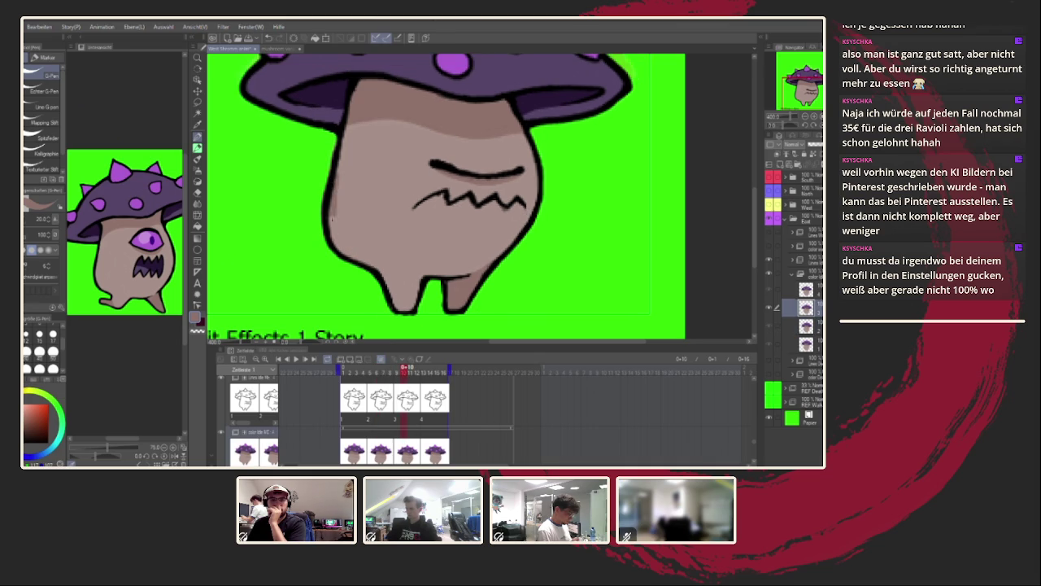
Paint over the dark shading on the body's left edge, preview it, then collapse and hide the folder.
drag(344, 232, 338, 131)
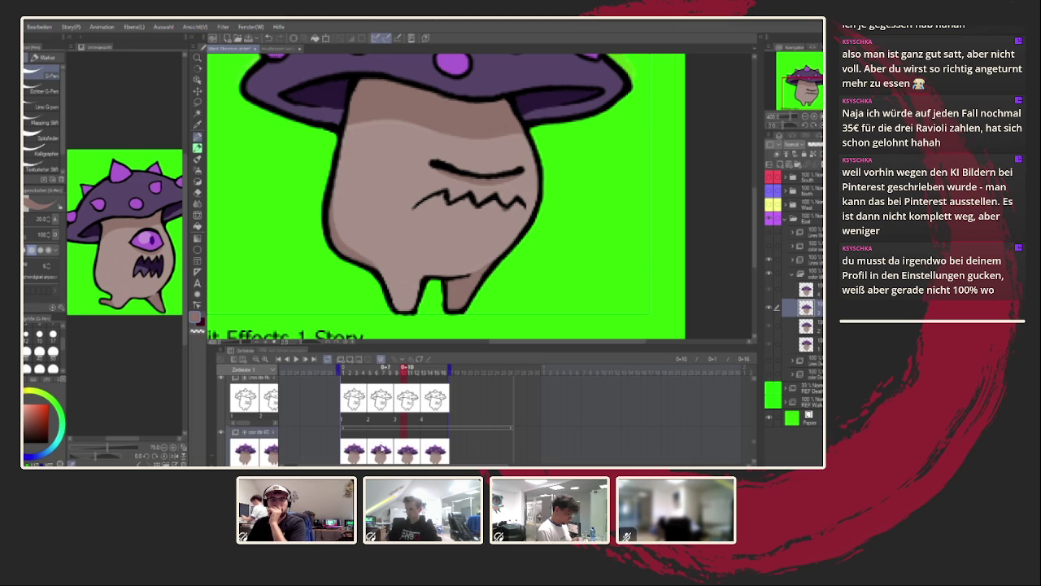
click(396, 454)
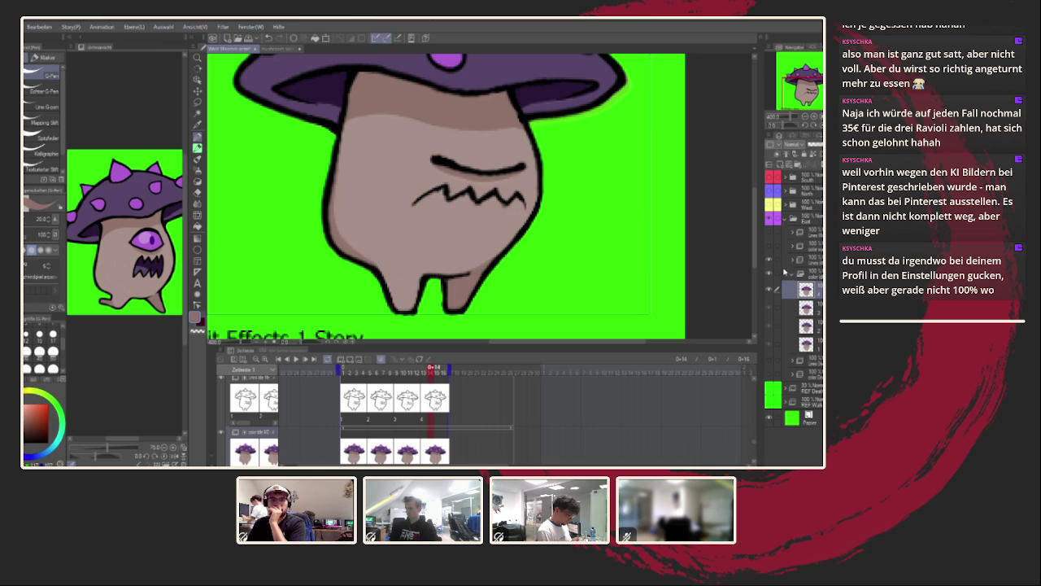
key(ctrl+0)
key(Return)
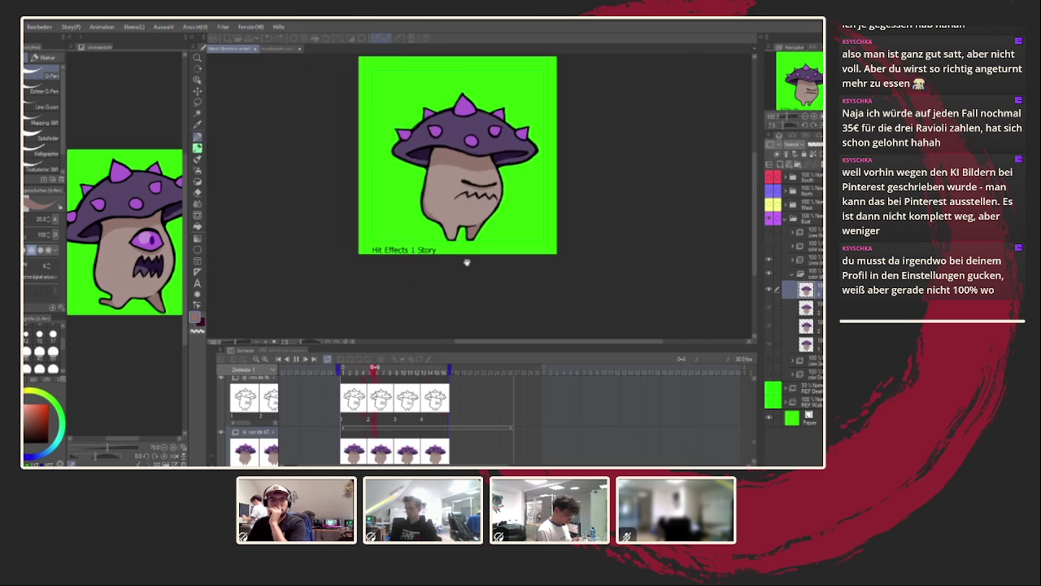
scroll(466, 264, down, 3)
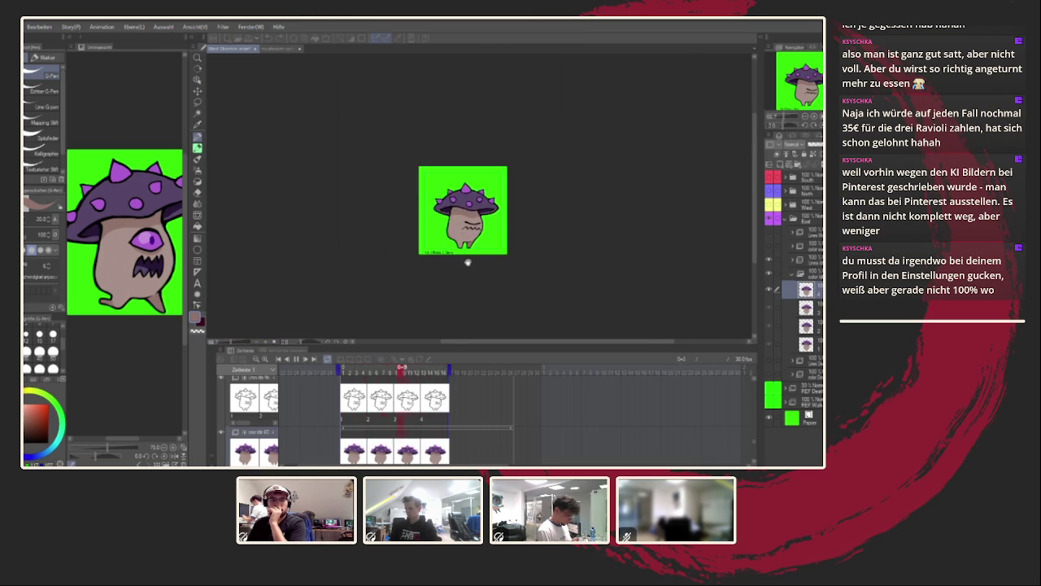
scroll(465, 265, up, 3)
scroll(455, 277, up, 2)
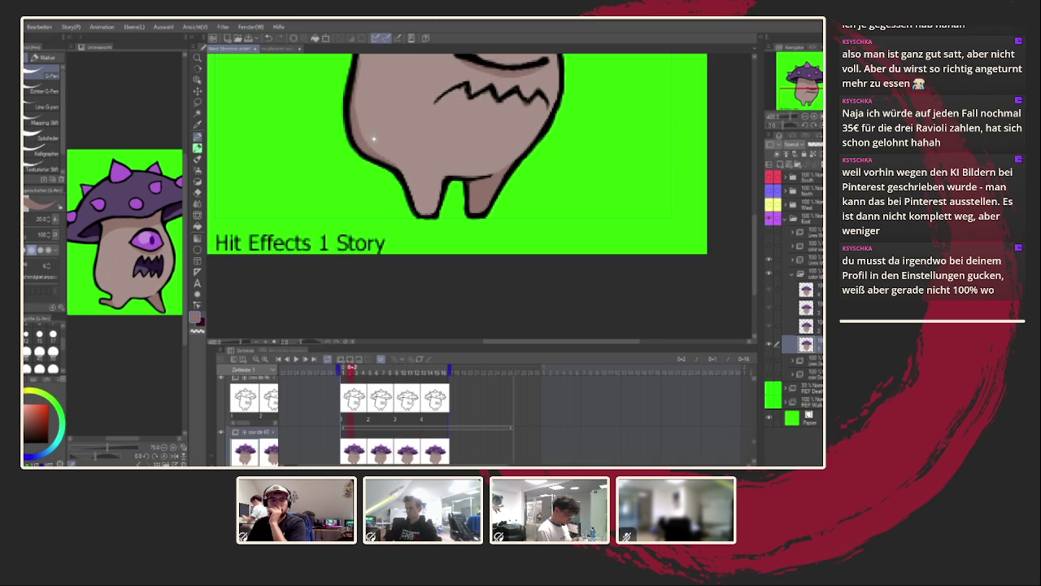
scroll(373, 142, up, 1)
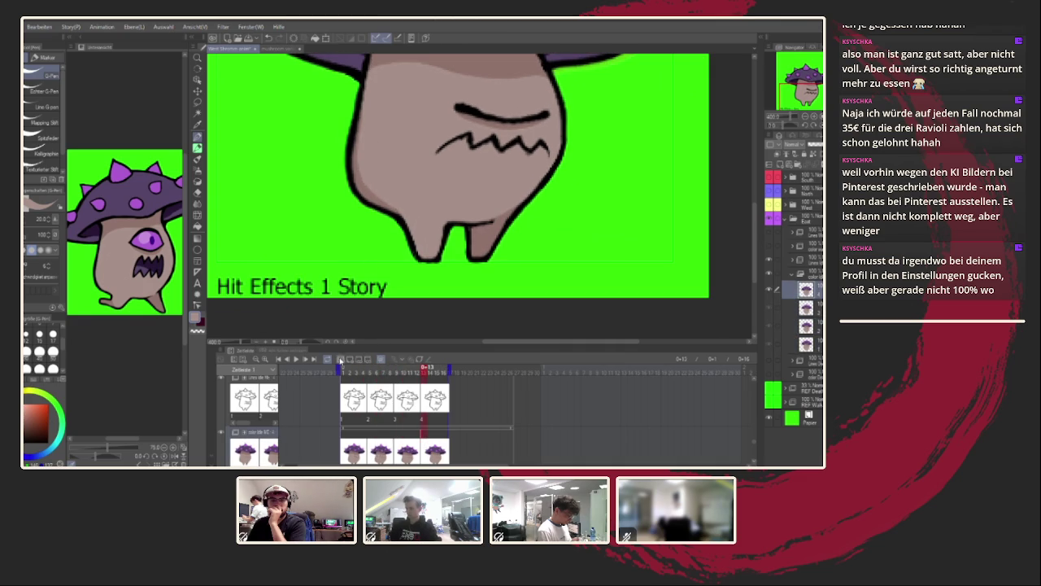
scroll(519, 199, down, 5)
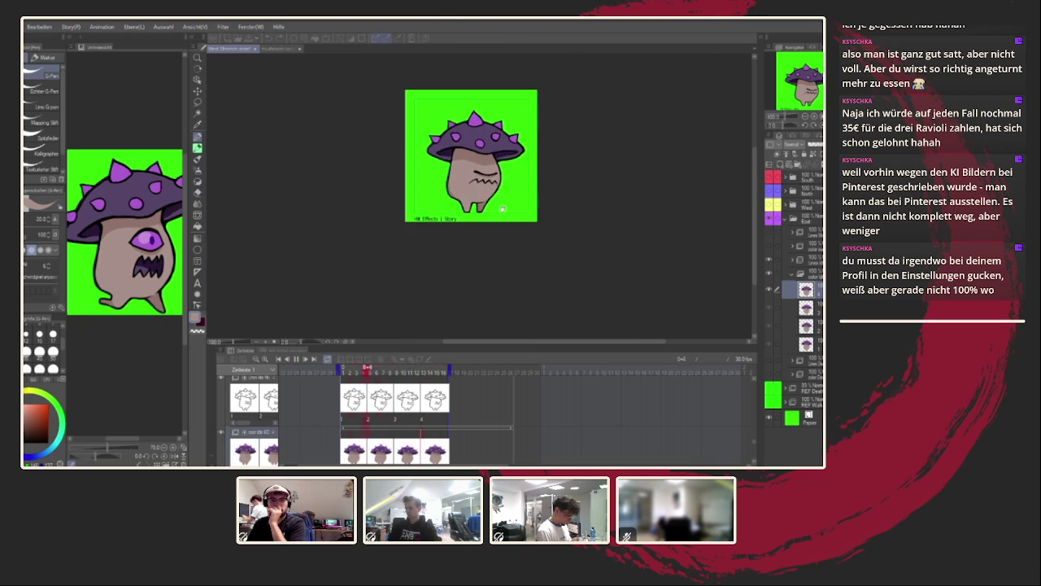
scroll(519, 199, up, 2)
scroll(519, 199, up, 3)
scroll(513, 203, down, 3)
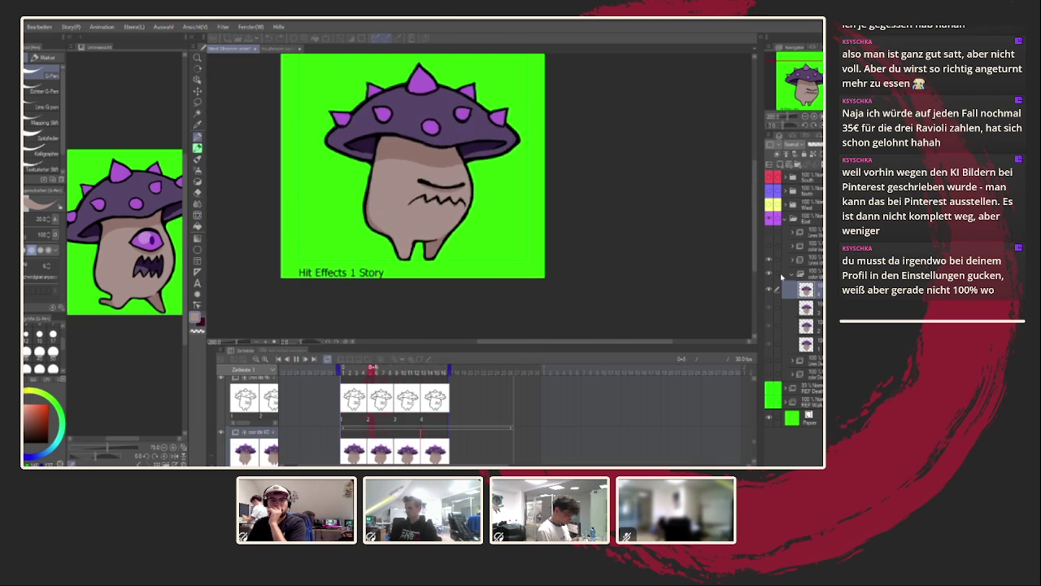
click(793, 275)
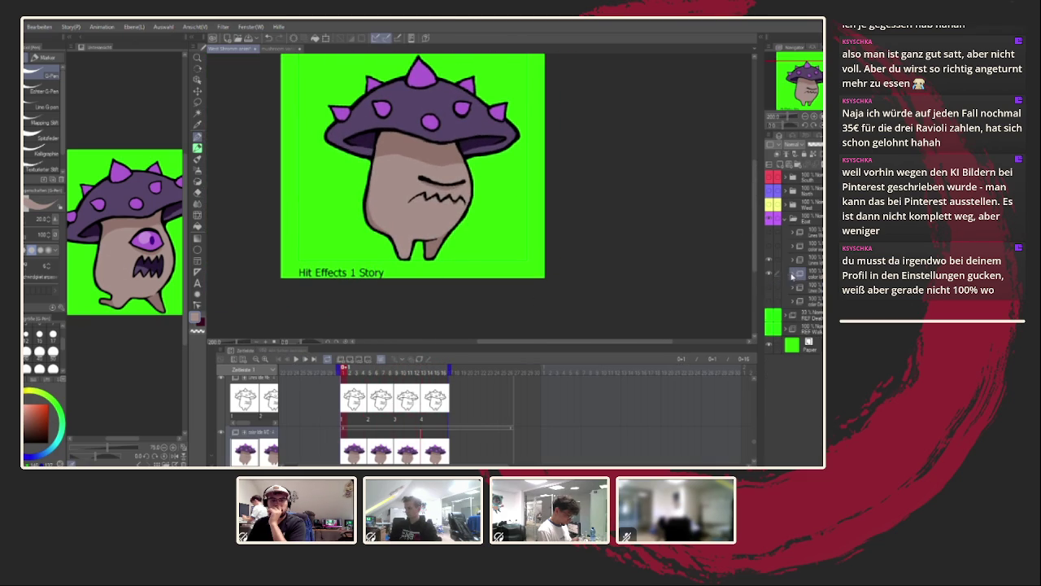
click(769, 260)
Show and expand the screaming pose's folder and repaint the left-edge body shading.
click(770, 234)
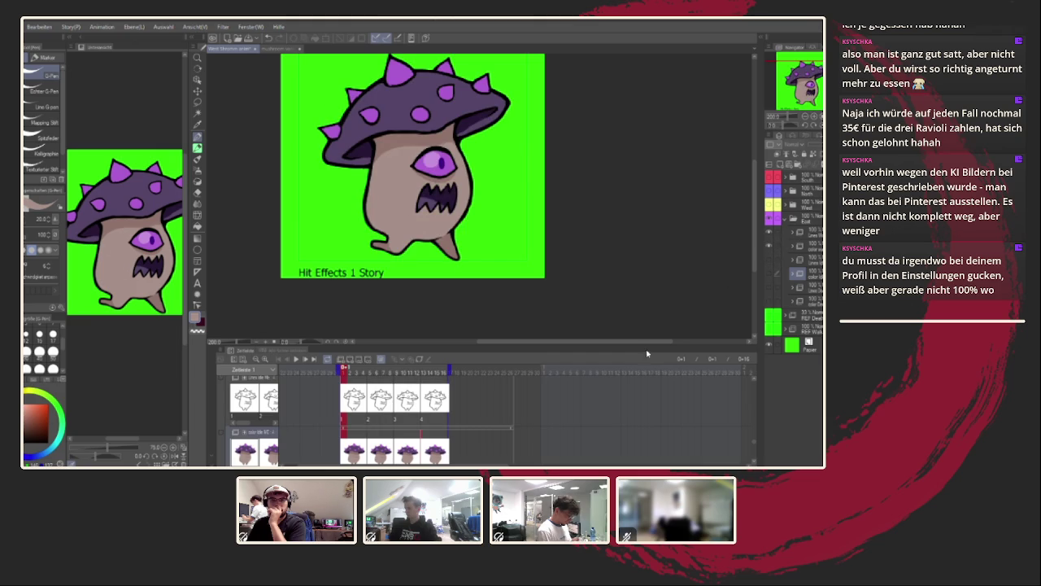
scroll(754, 442, down, 1)
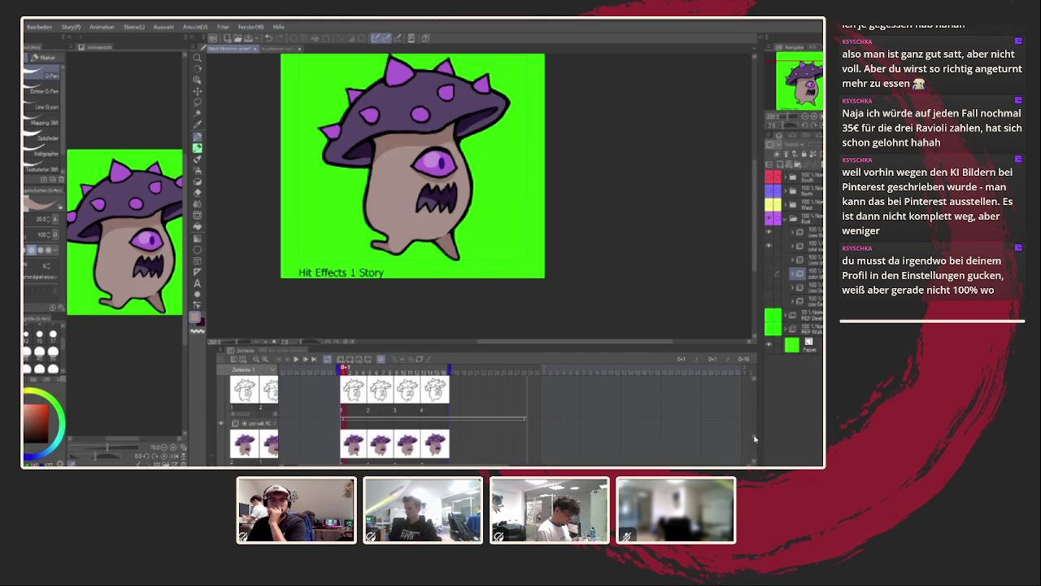
scroll(419, 235, up, 3)
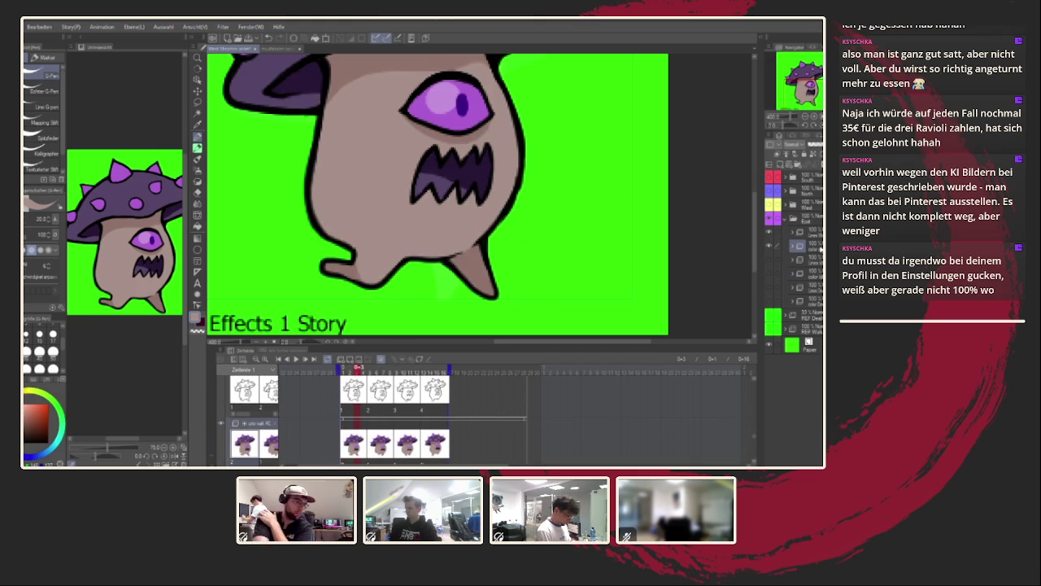
click(796, 246)
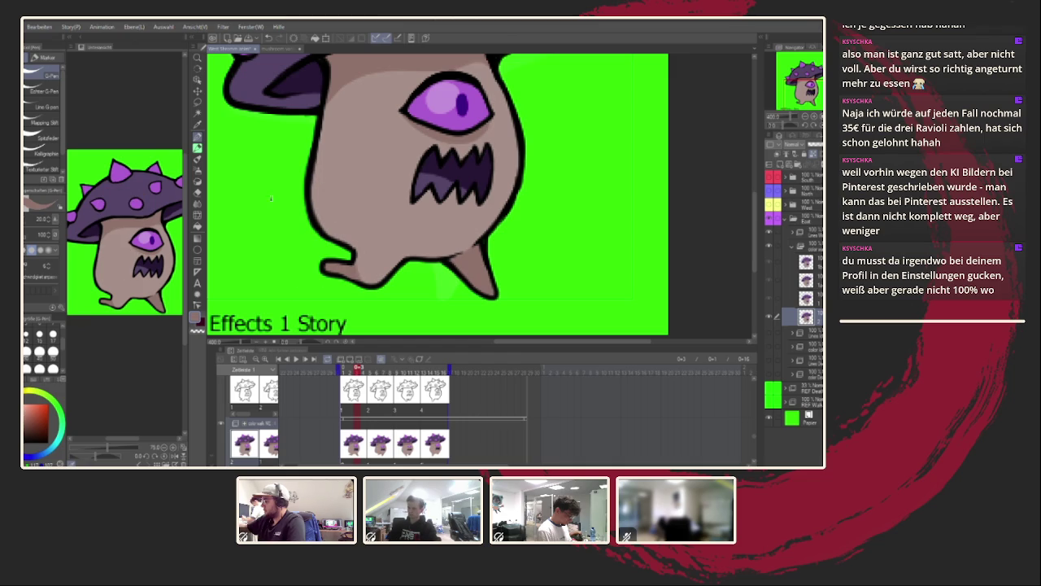
drag(352, 238, 320, 152)
Step through the next drawings, play the Hit Effects animation and fit the frame in view.
click(381, 431)
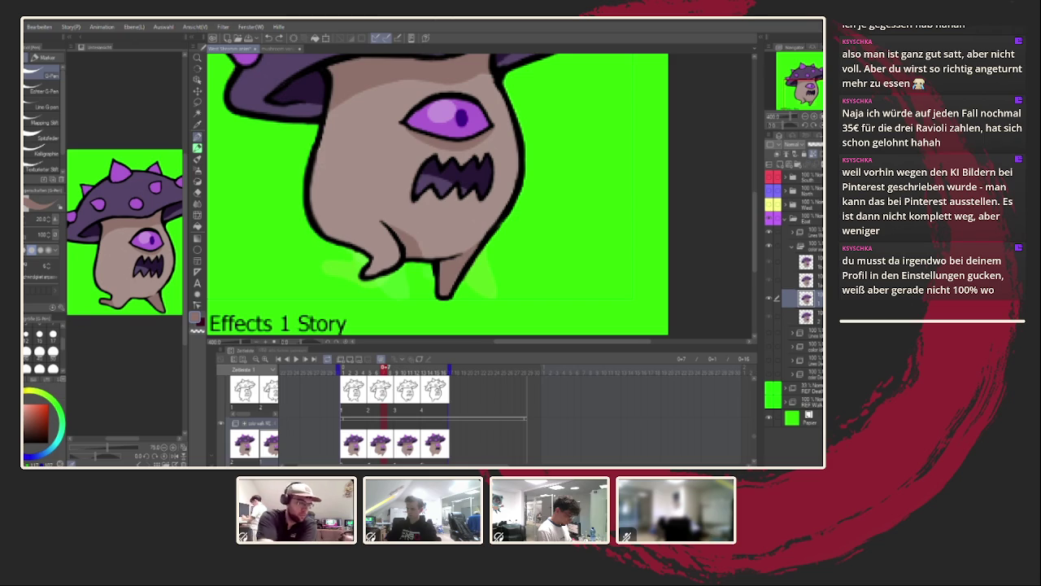
key(Right)
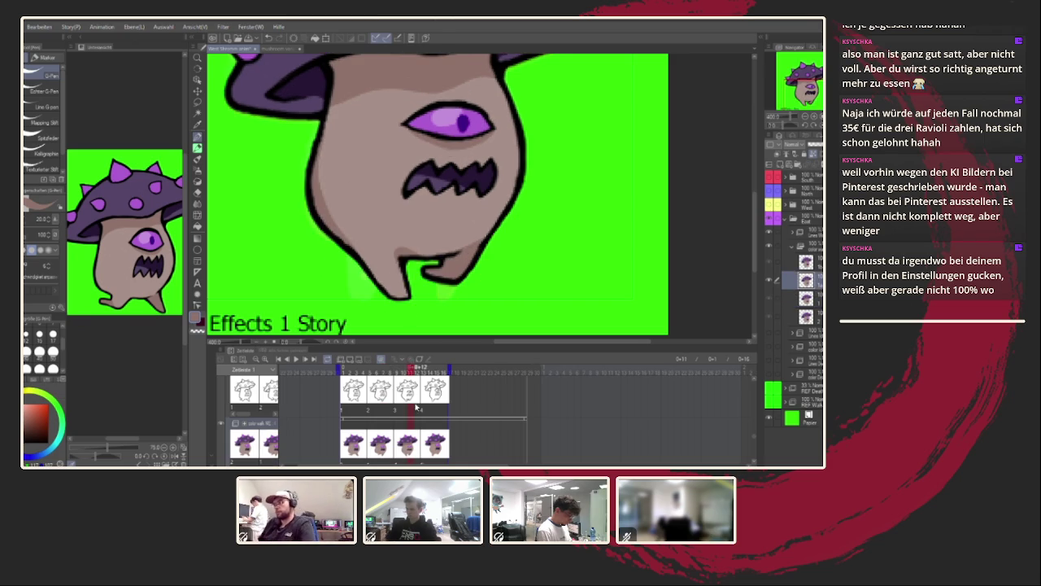
key(Right)
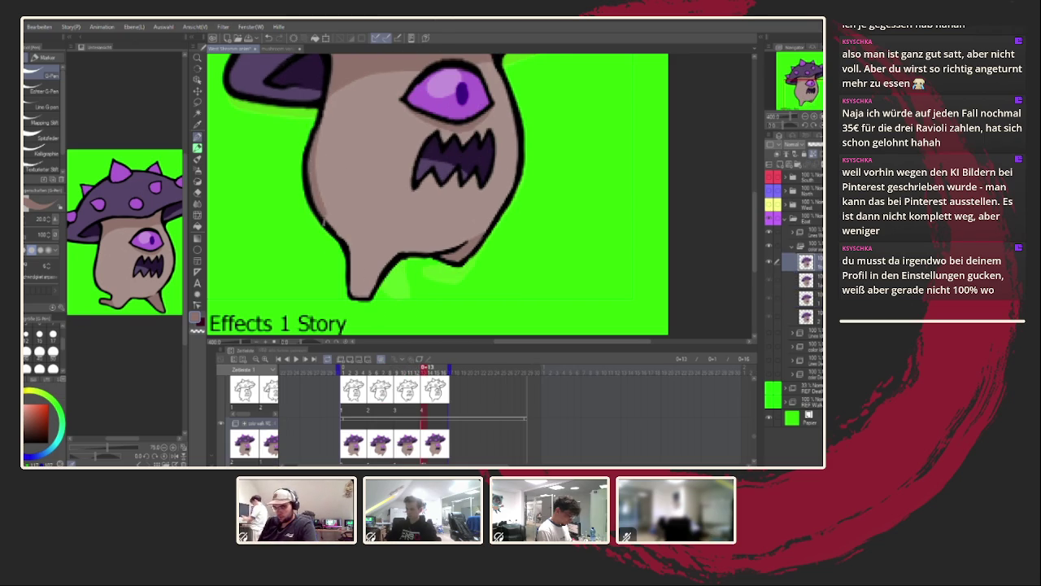
click(300, 359)
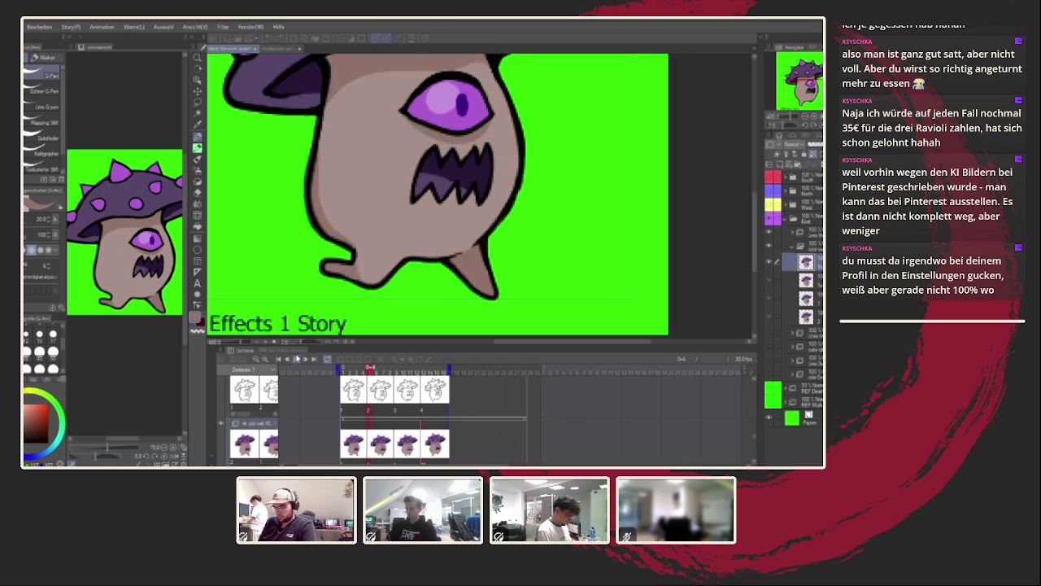
key(ctrl+0)
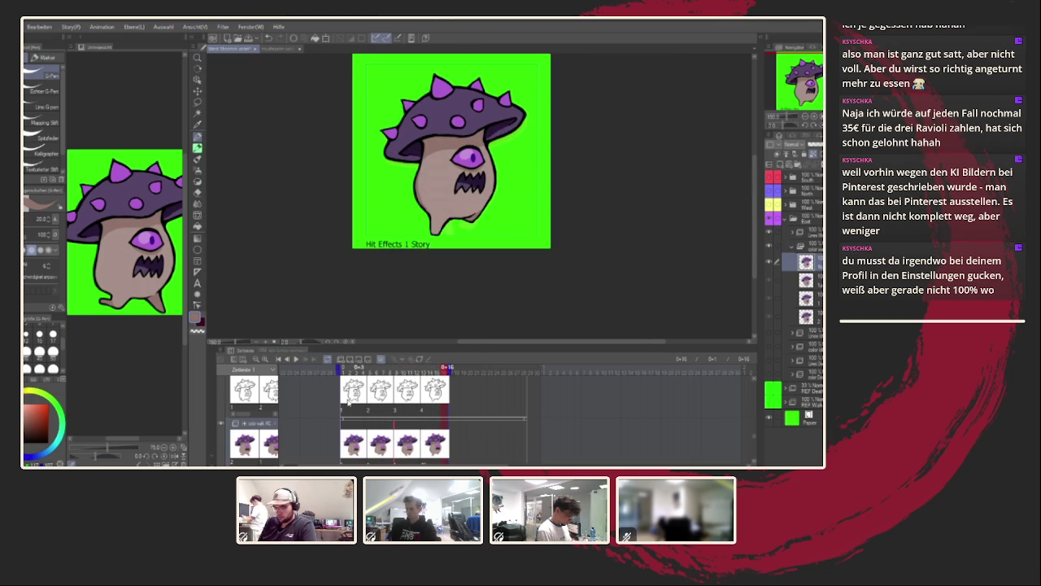
scroll(513, 221, down, 3)
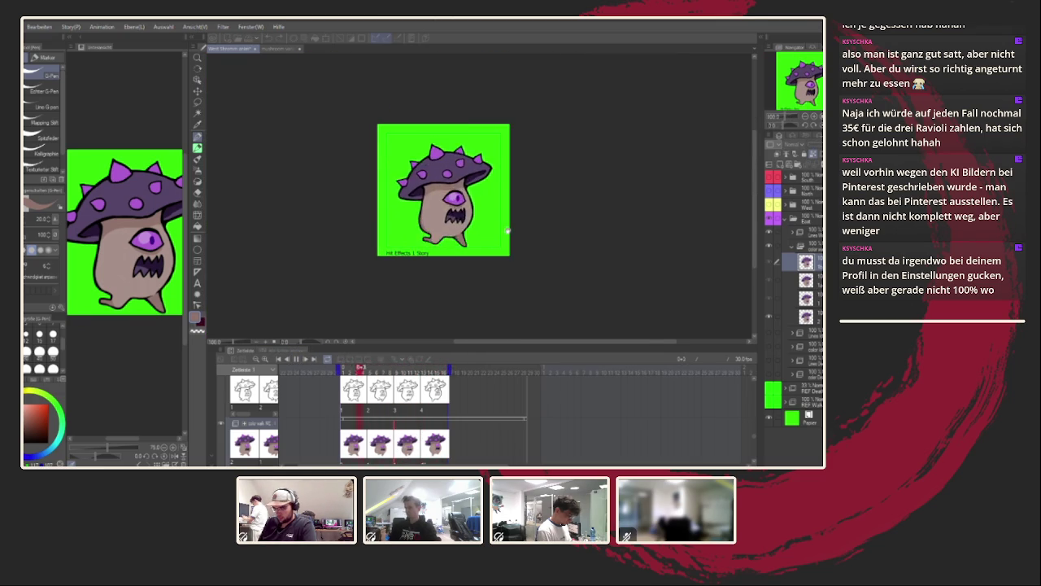
scroll(604, 255, up, 2)
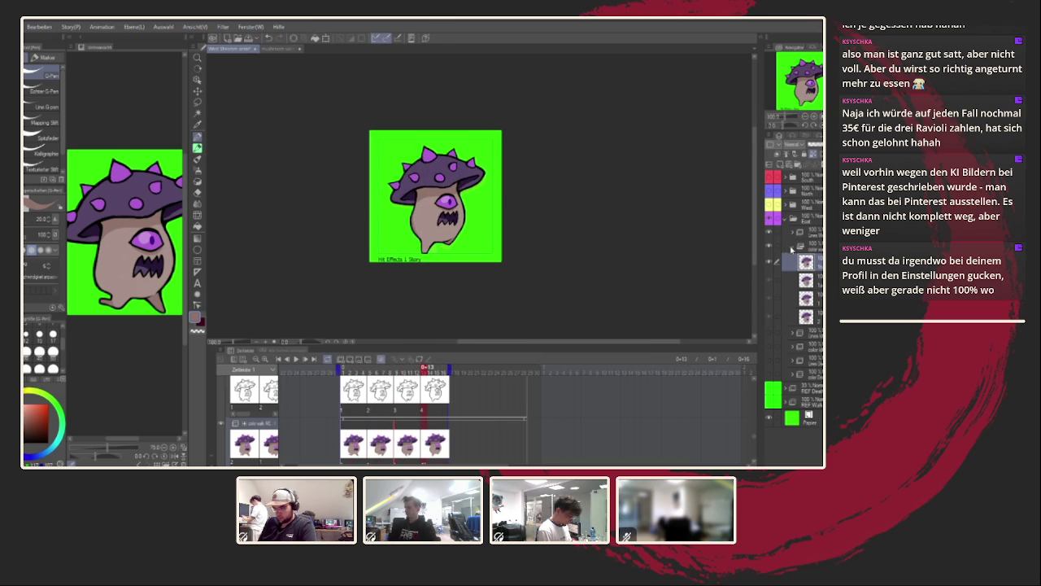
click(768, 248)
click(296, 358)
scroll(480, 236, down, 2)
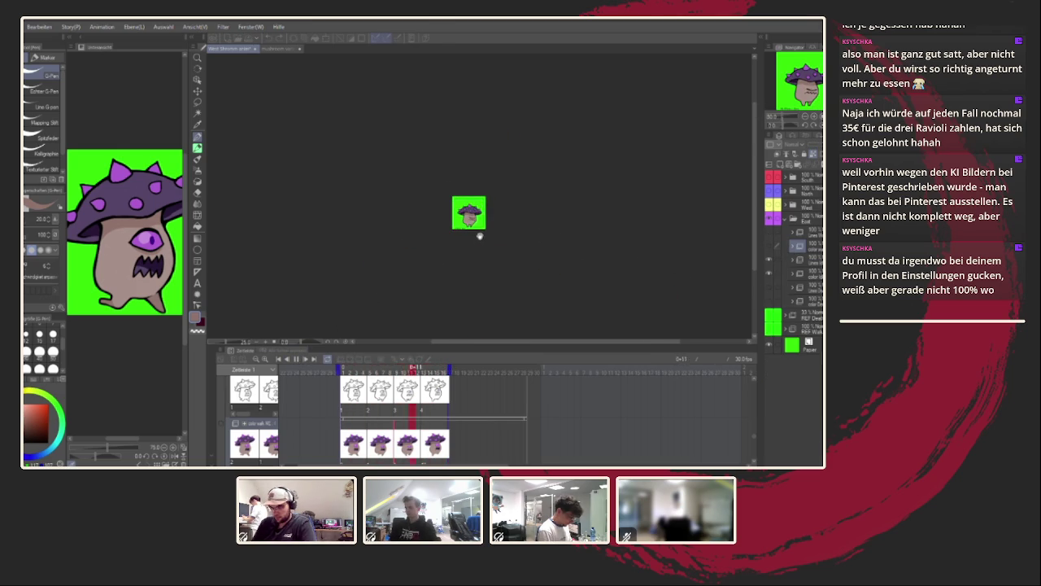
scroll(496, 184, up, 2)
scroll(488, 212, up, 3)
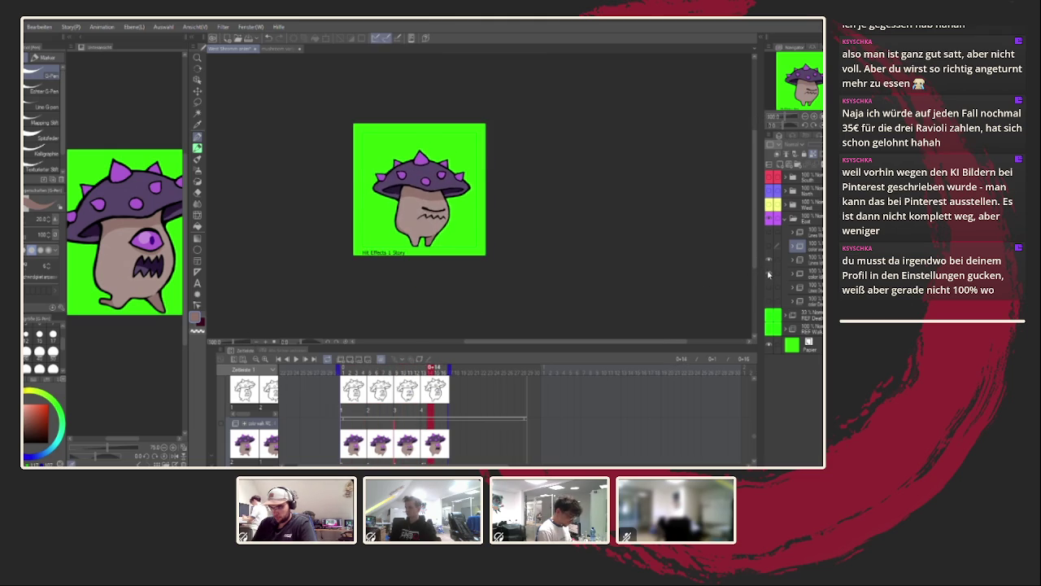
key(space)
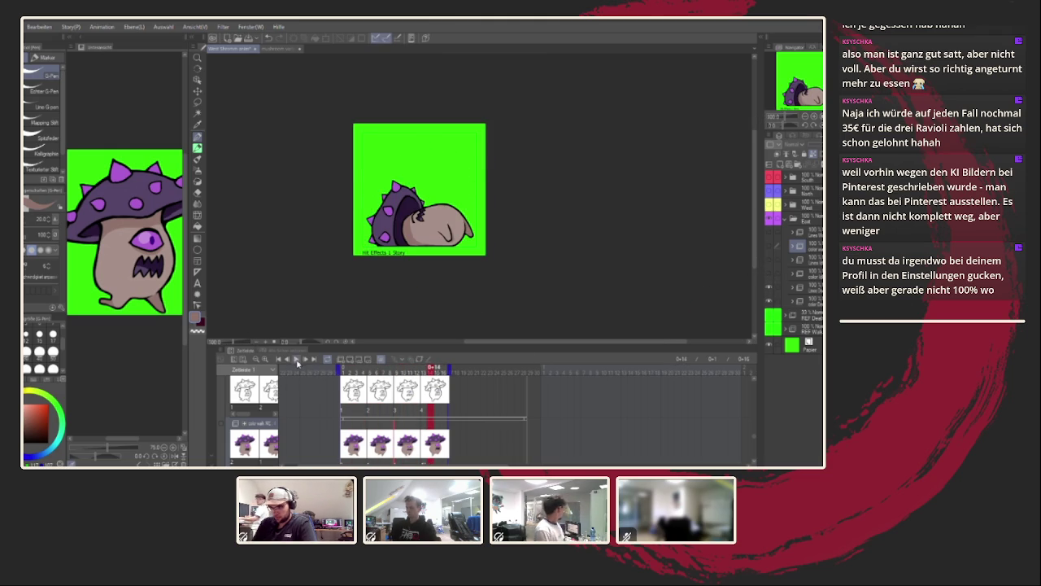
click(297, 359)
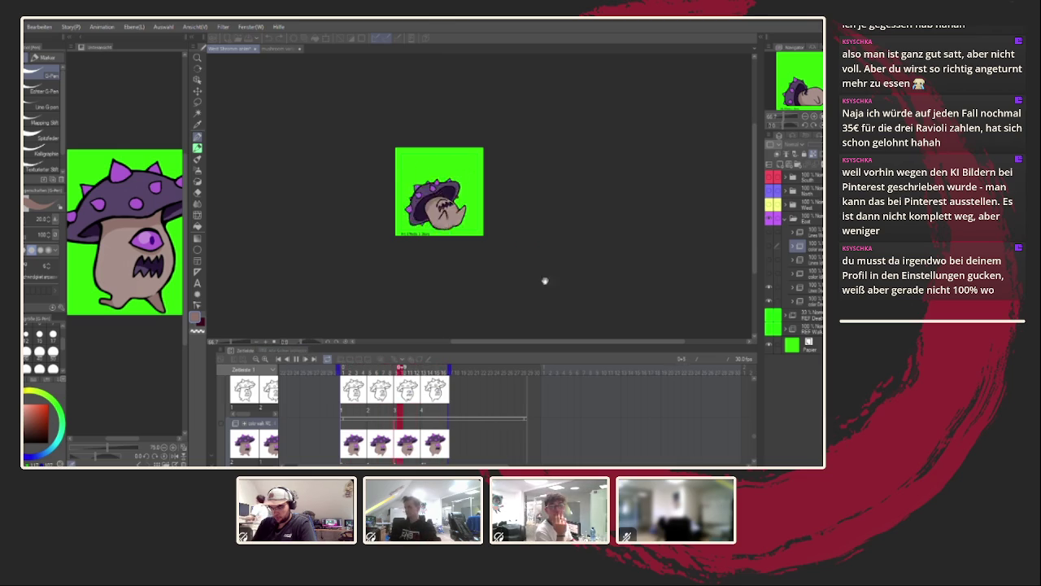
scroll(477, 272, up, 1)
scroll(464, 334, up, 1)
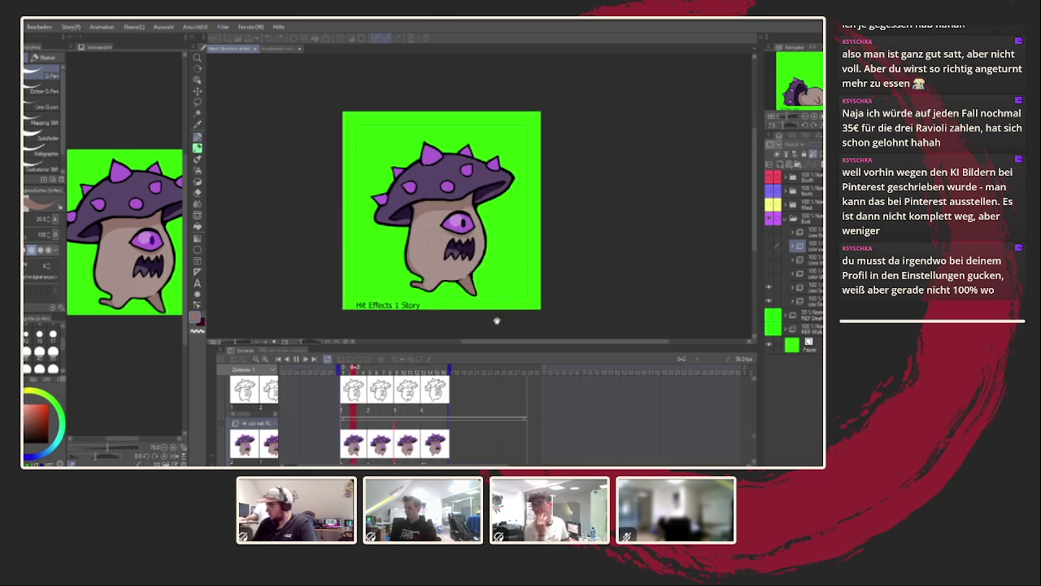
key(space)
key(space)
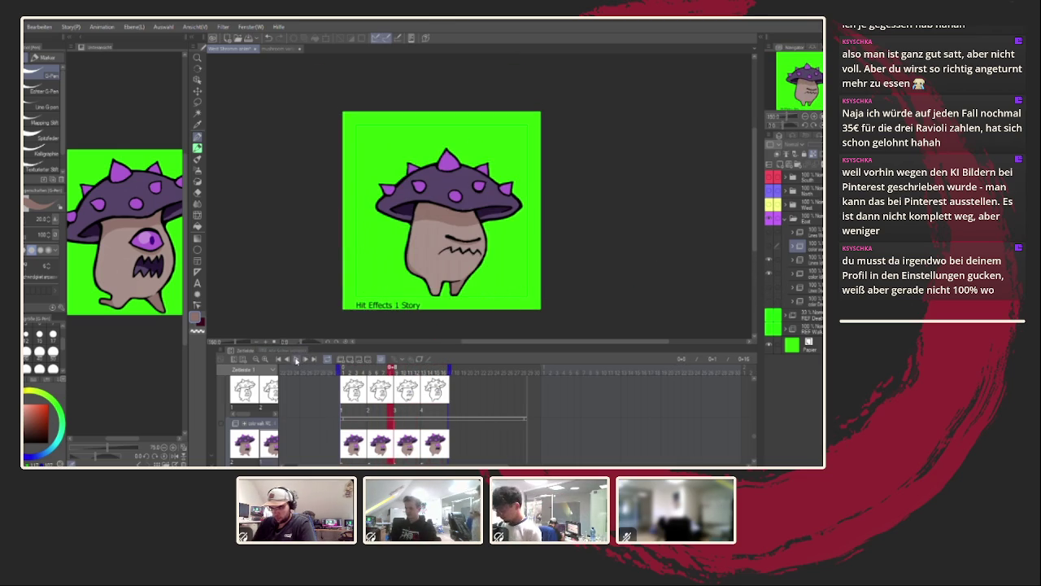
click(296, 359)
scroll(423, 292, down, 1)
scroll(419, 297, down, 1)
scroll(415, 297, up, 2)
scroll(476, 261, down, 1)
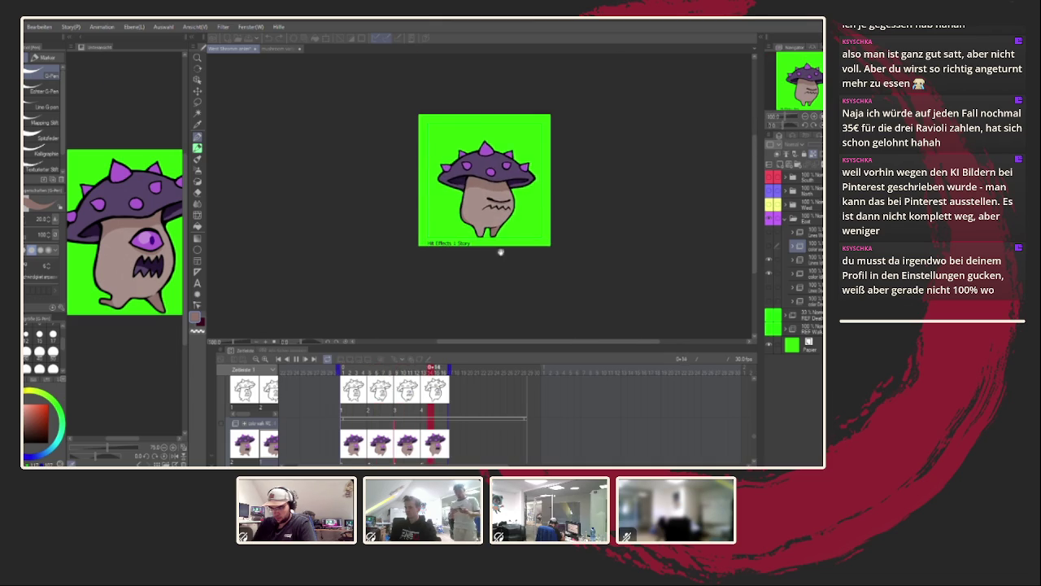
drag(475, 261, 468, 294)
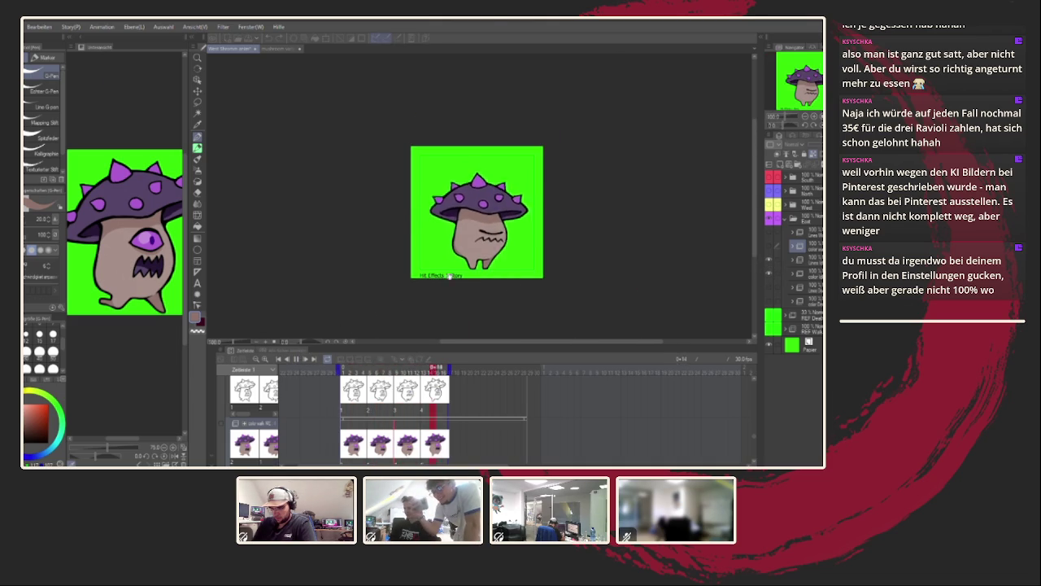
scroll(521, 246, down, 1)
scroll(521, 246, up, 1)
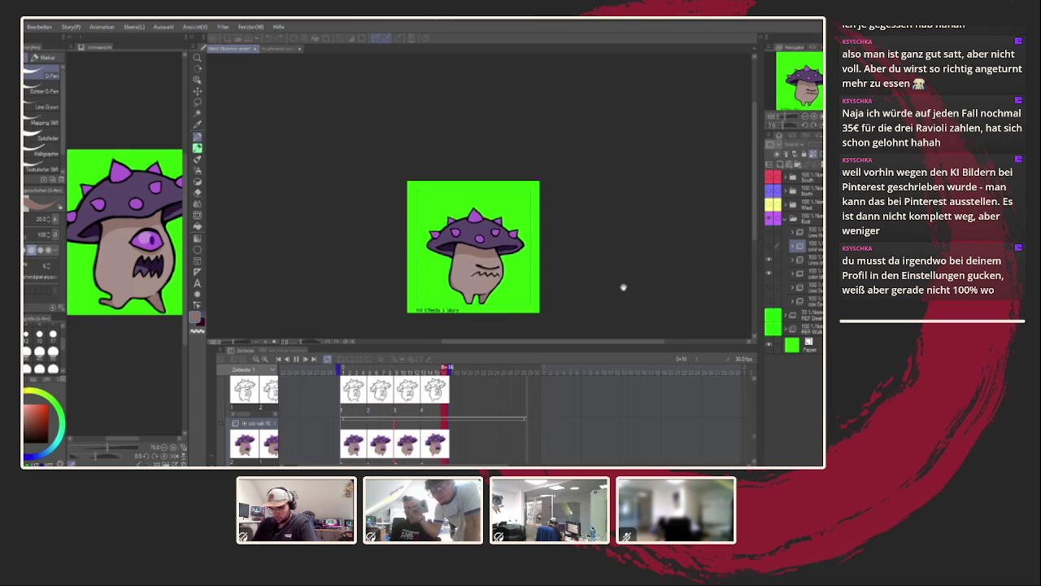
click(769, 265)
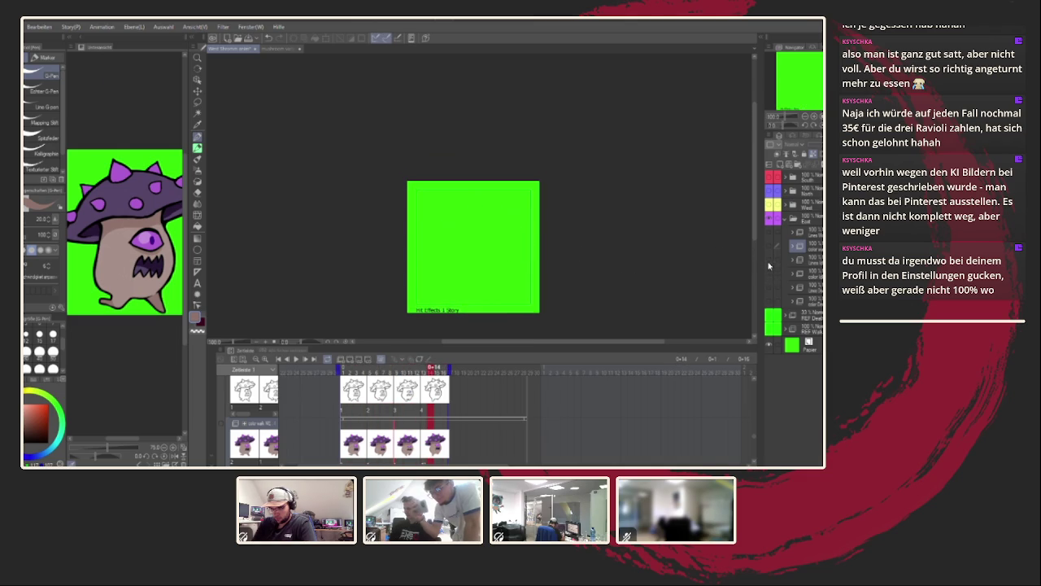
scroll(498, 299, up, 1)
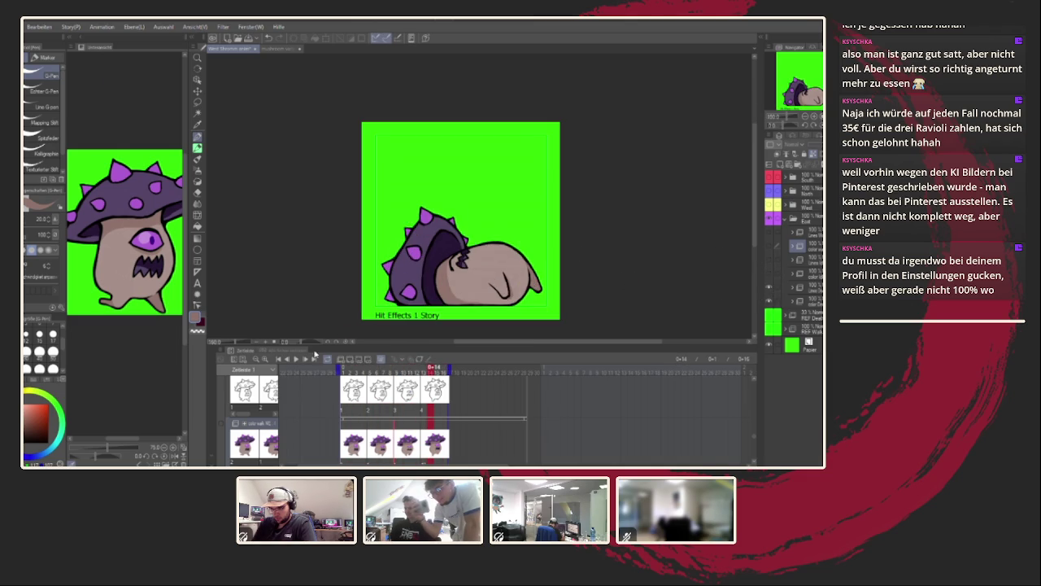
click(295, 359)
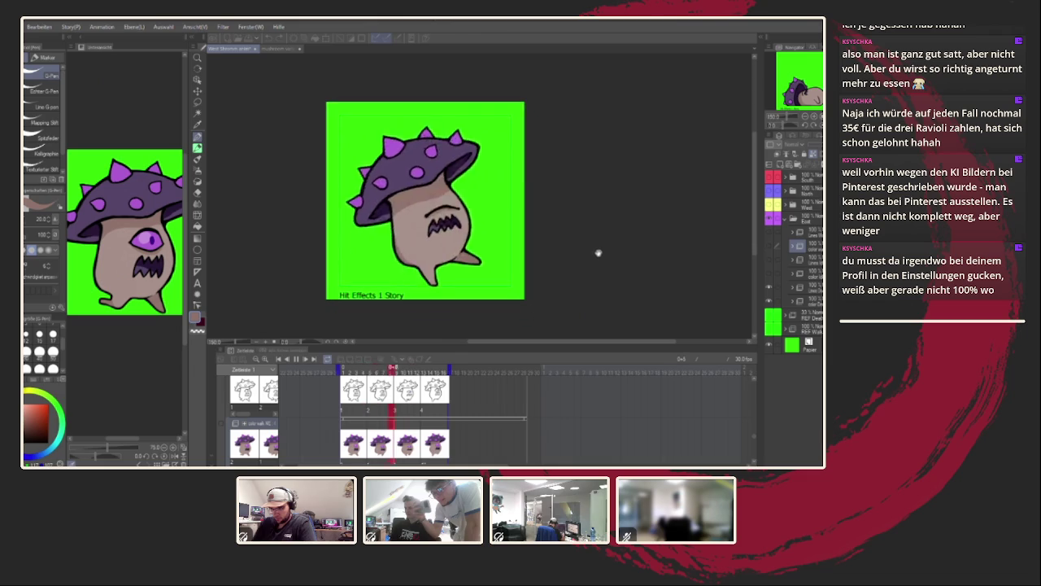
scroll(599, 255, down, 1)
scroll(525, 263, up, 1)
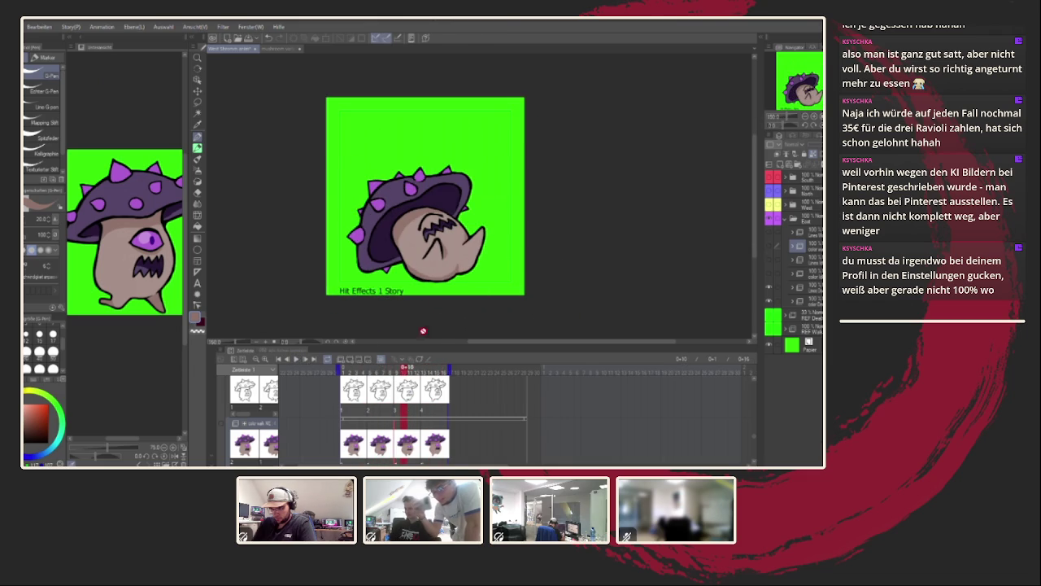
scroll(488, 244, up, 1)
scroll(569, 236, up, 4)
scroll(655, 230, down, 5)
scroll(655, 230, up, 1)
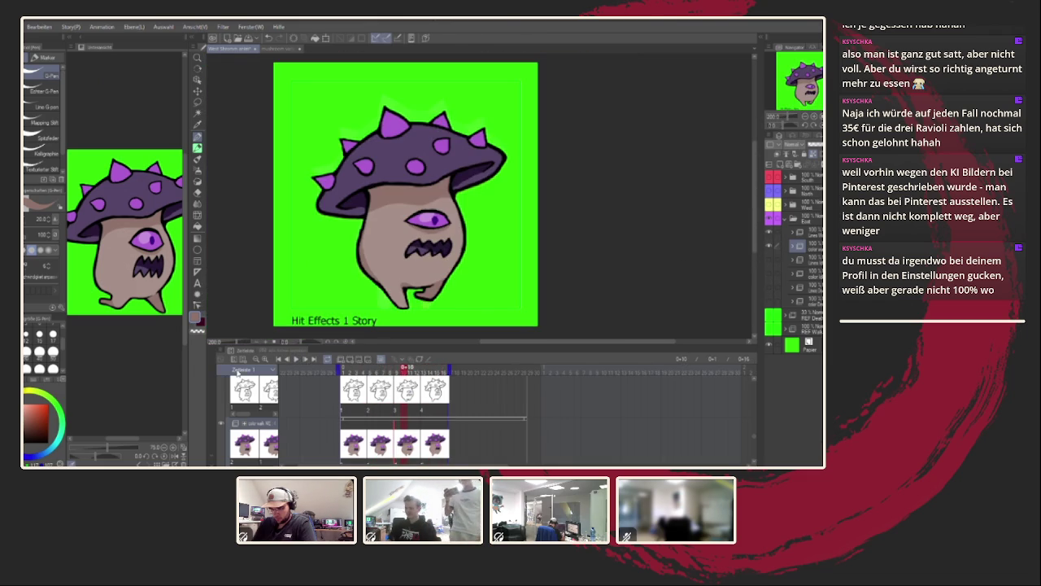
scroll(420, 293, down, 1)
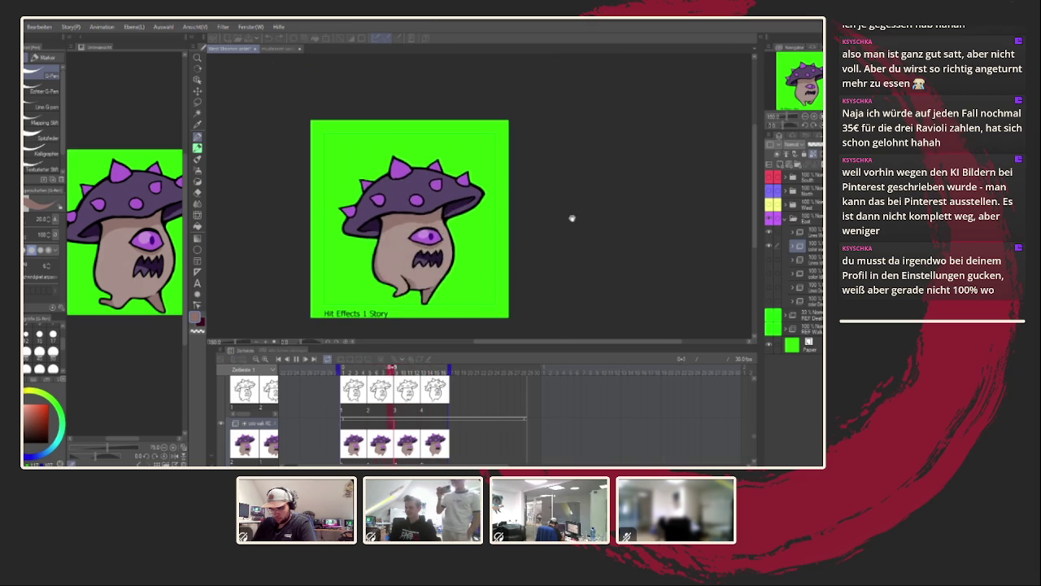
scroll(571, 222, down, 1)
scroll(569, 224, up, 1)
scroll(569, 226, down, 2)
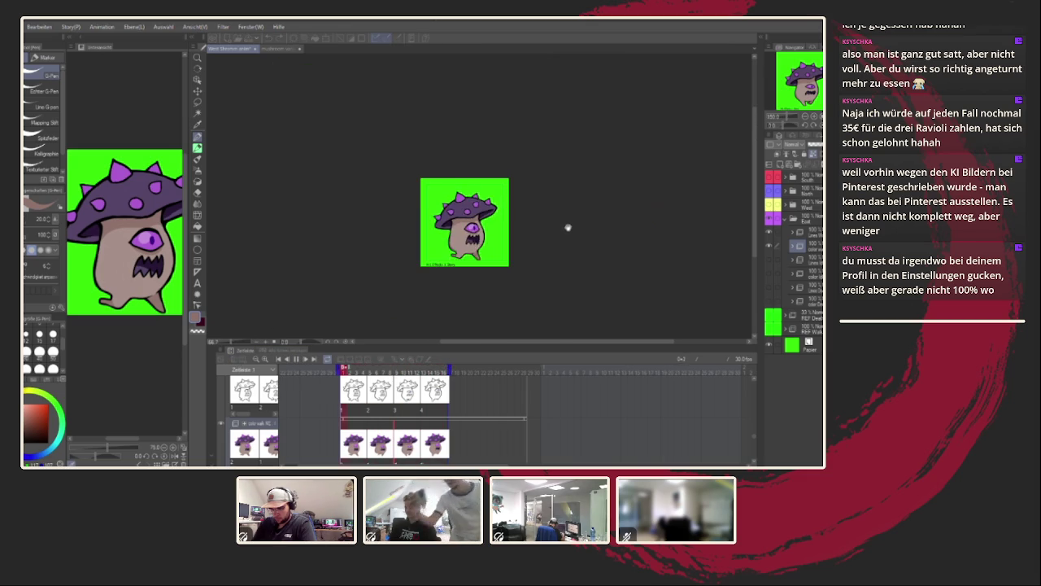
scroll(567, 228, up, 1)
scroll(585, 203, up, 1)
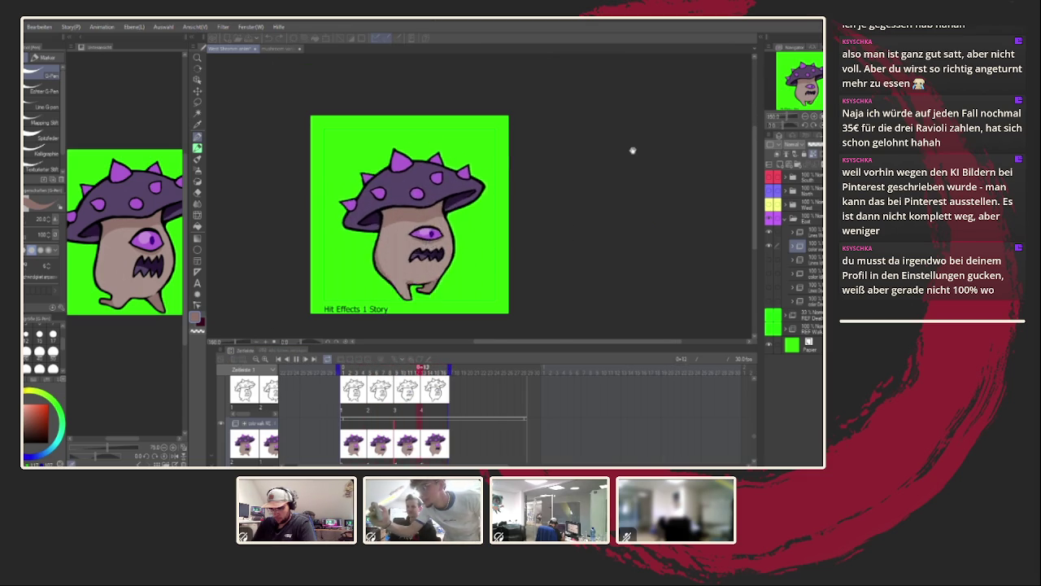
scroll(632, 149, down, 1)
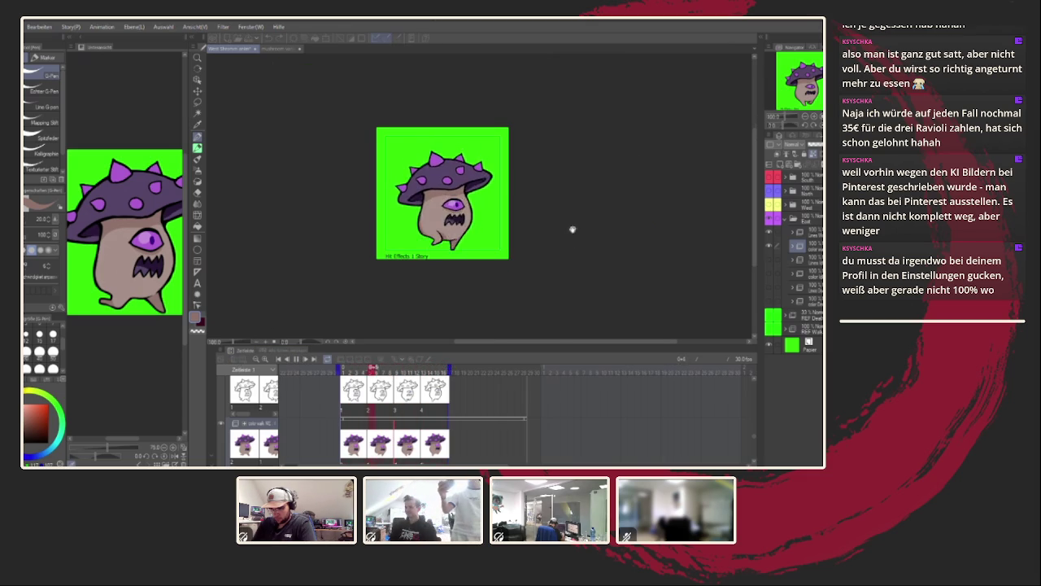
drag(560, 242, 563, 264)
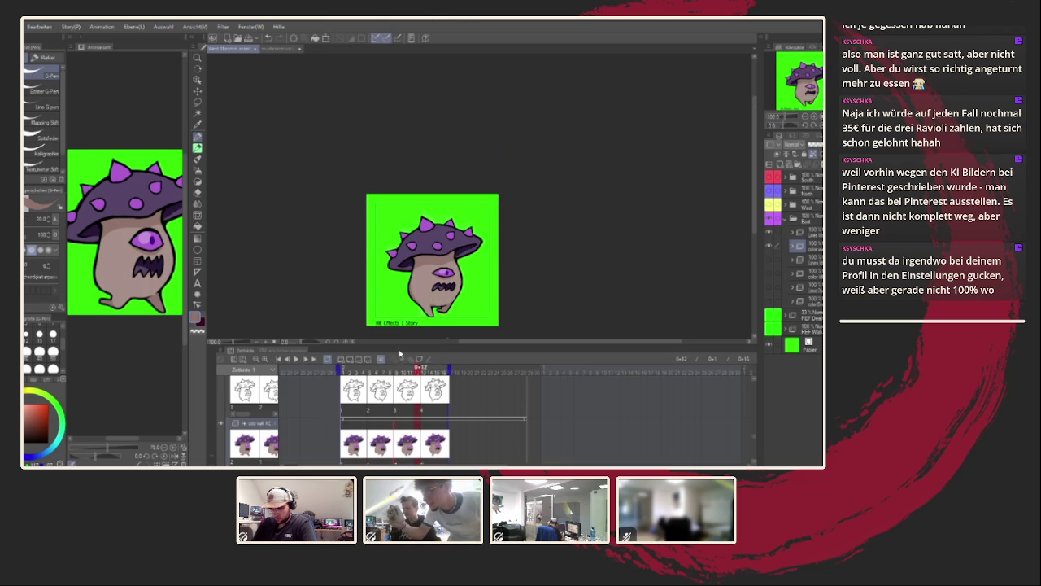
click(296, 359)
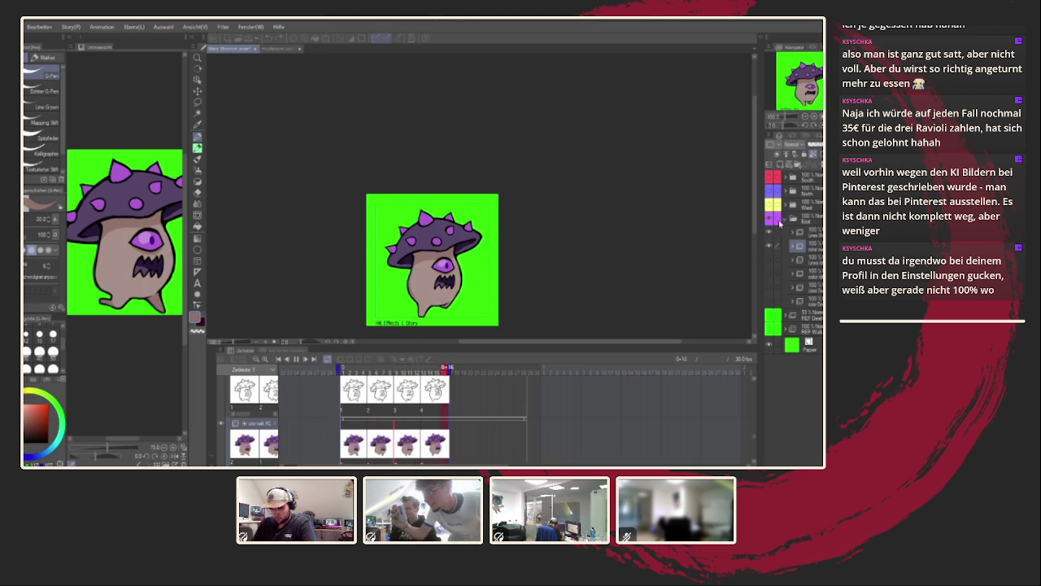
Collapse the East layer folder and play the animation once.
click(783, 219)
click(296, 358)
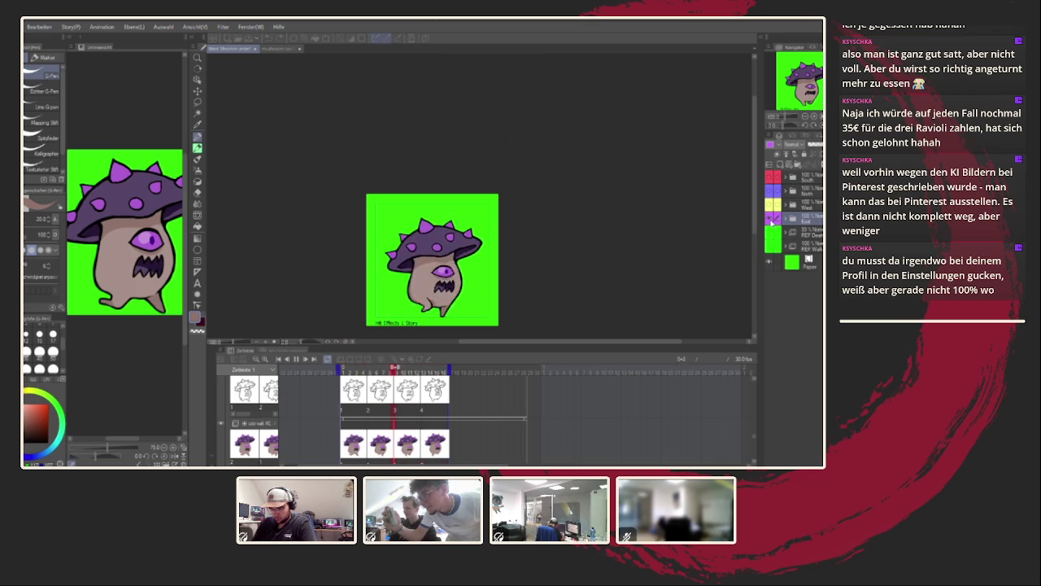
key(space)
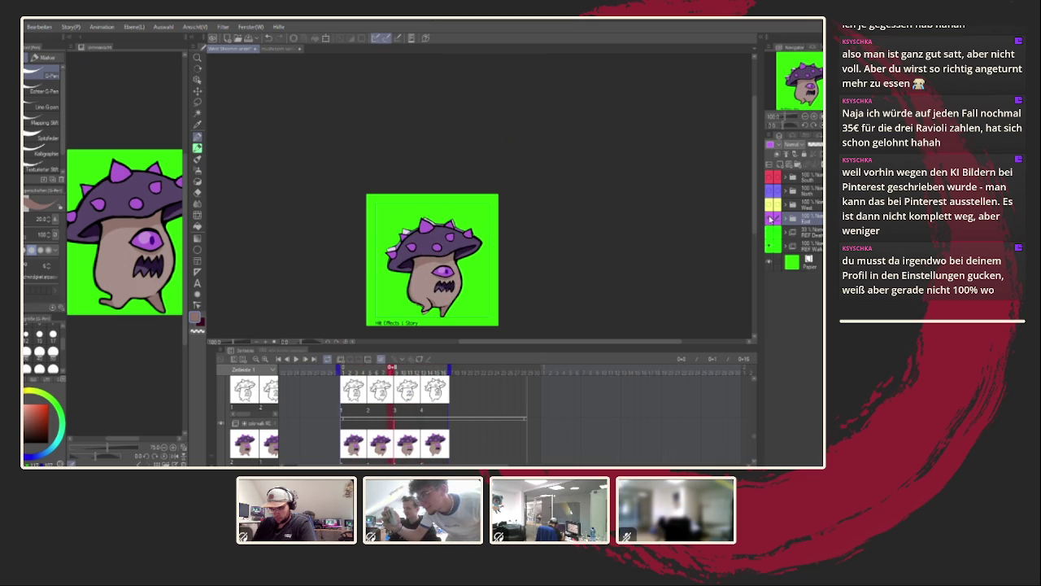
Replay the animation with the lighter-coloured mushroom shown, then toggle the drawing's visibility.
click(771, 218)
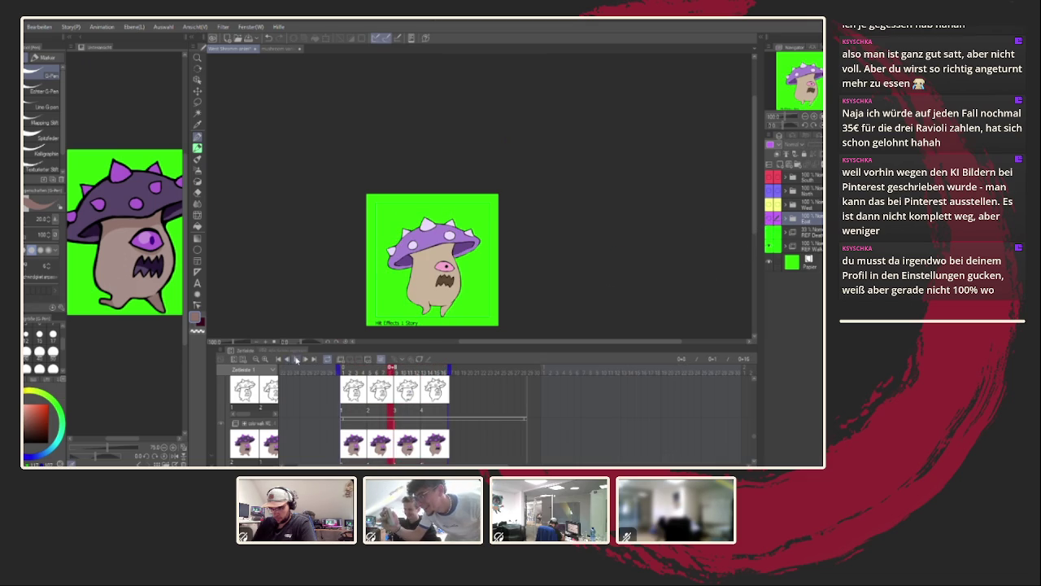
click(296, 359)
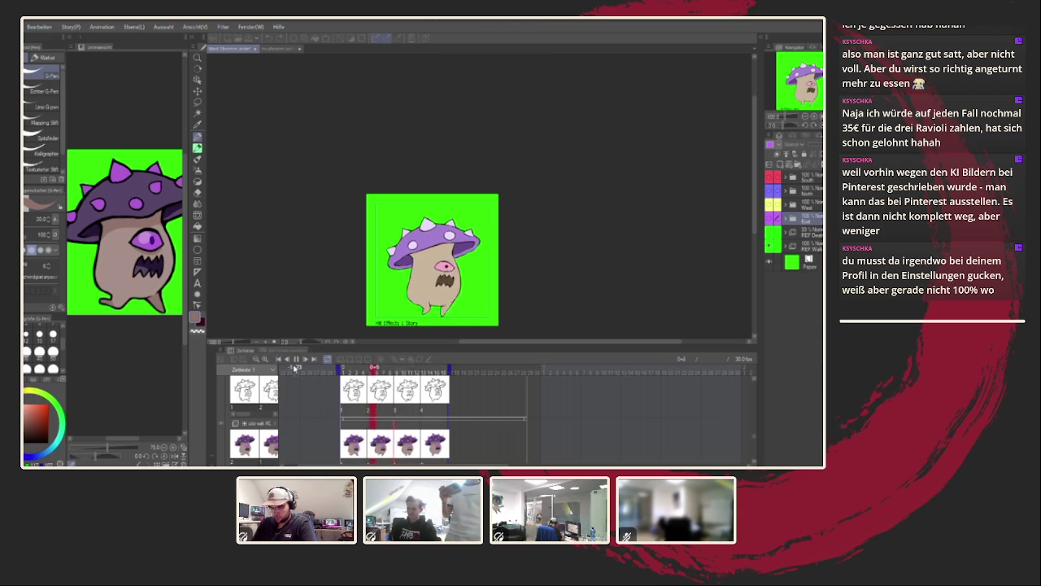
click(296, 358)
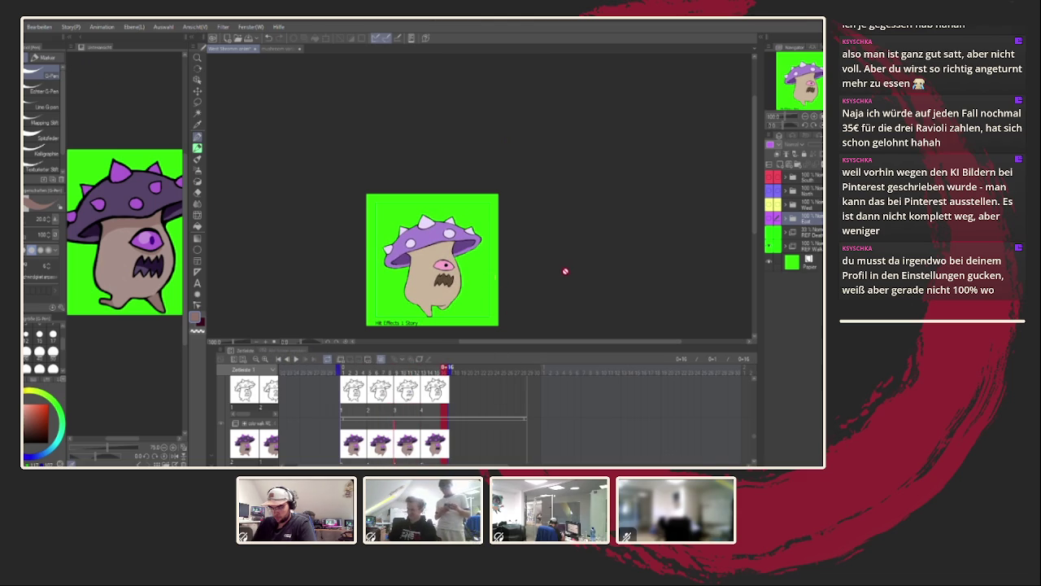
click(770, 232)
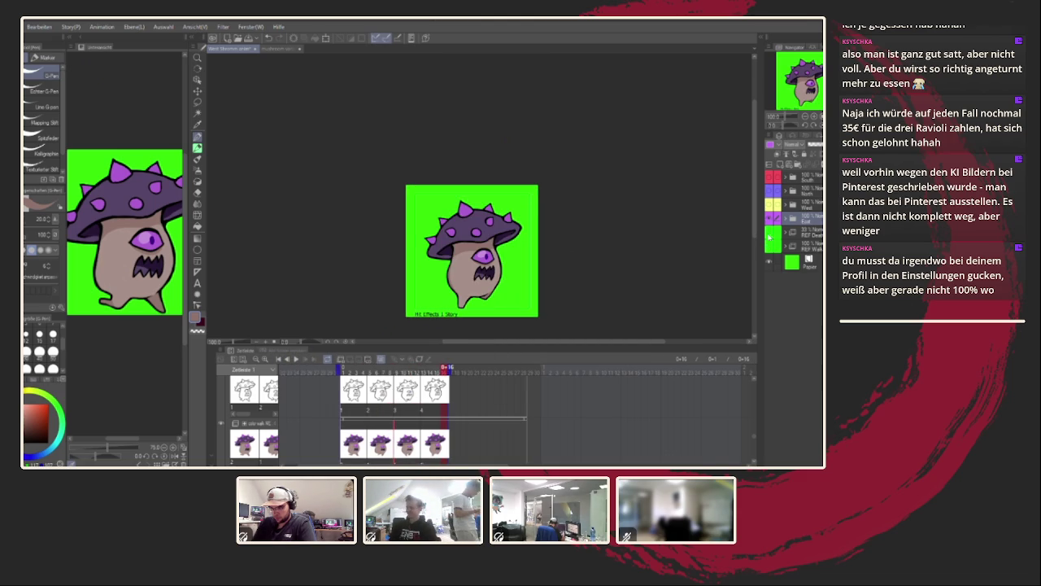
drag(678, 263, 652, 249)
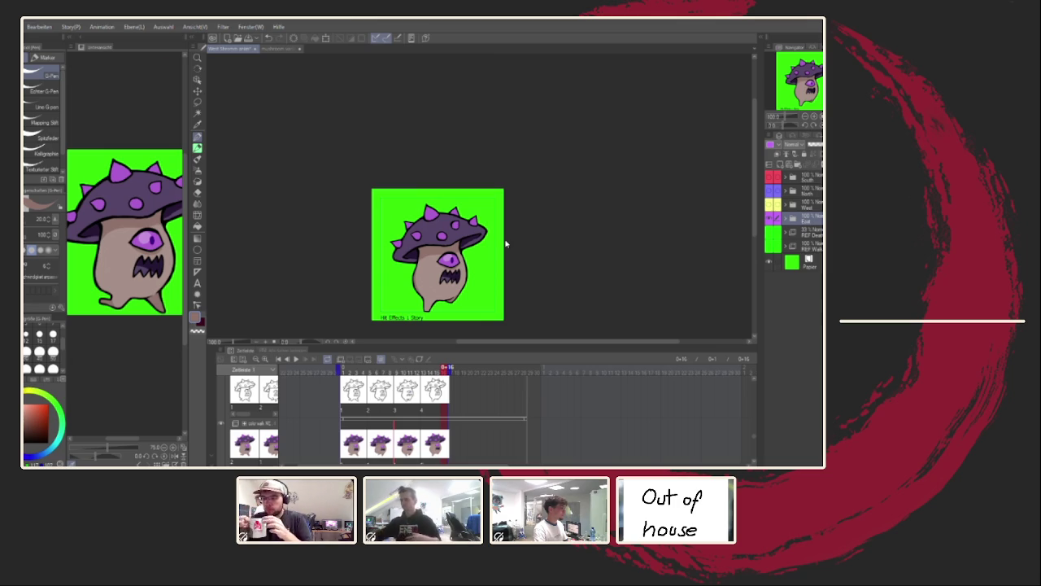
Hide the mushroom monster's layer so only the green background shows.
click(770, 218)
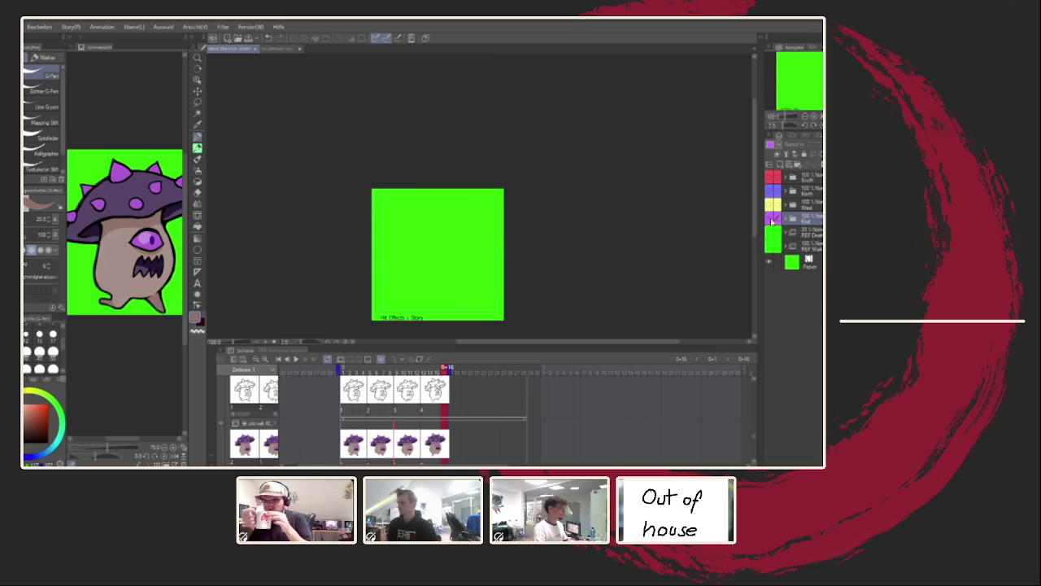
Toggle the pose drawings in the South and West folders to compare the creatures.
click(770, 218)
drag(671, 246, 634, 247)
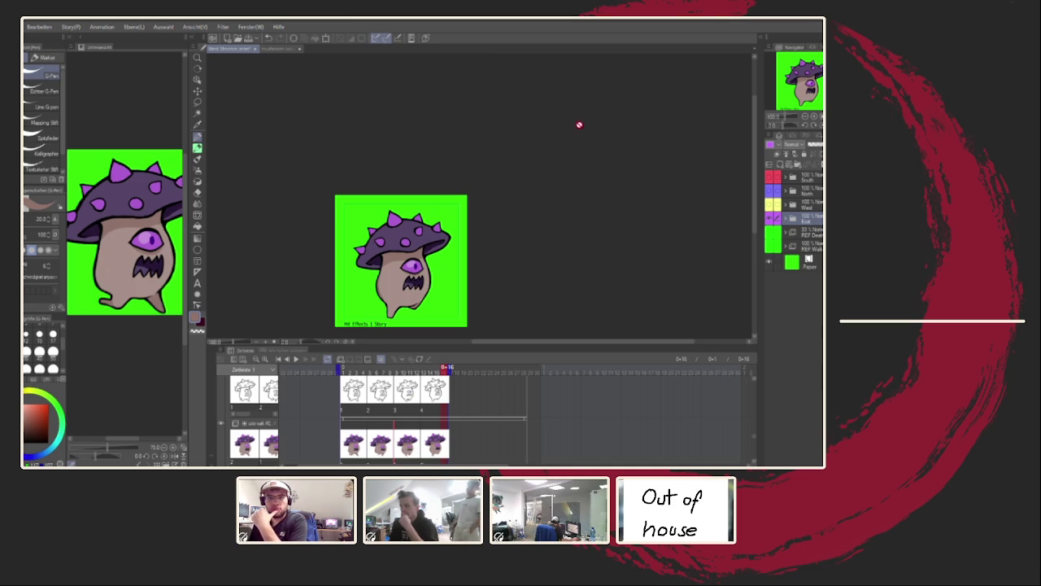
click(769, 205)
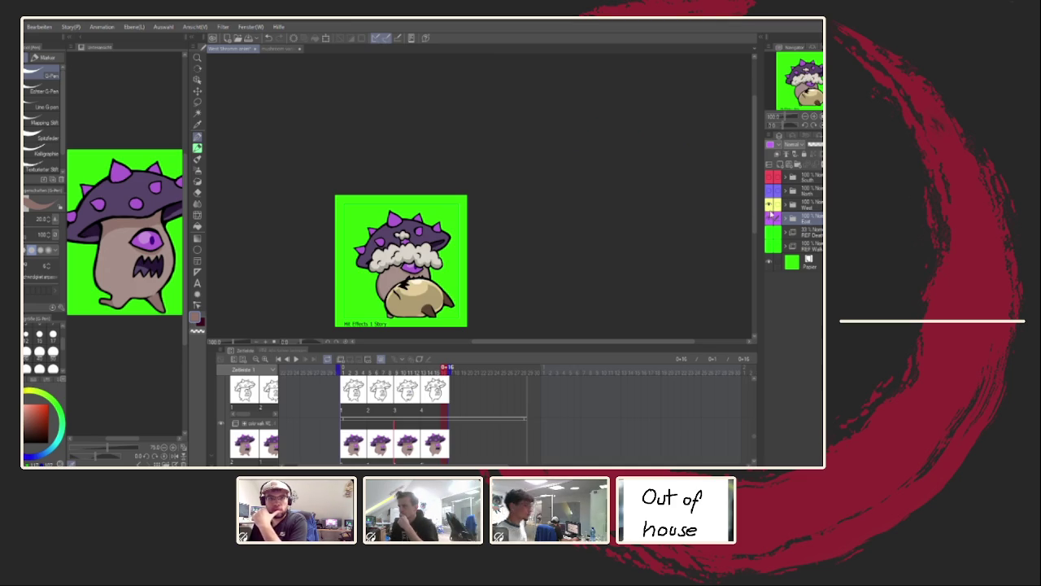
click(787, 209)
click(770, 232)
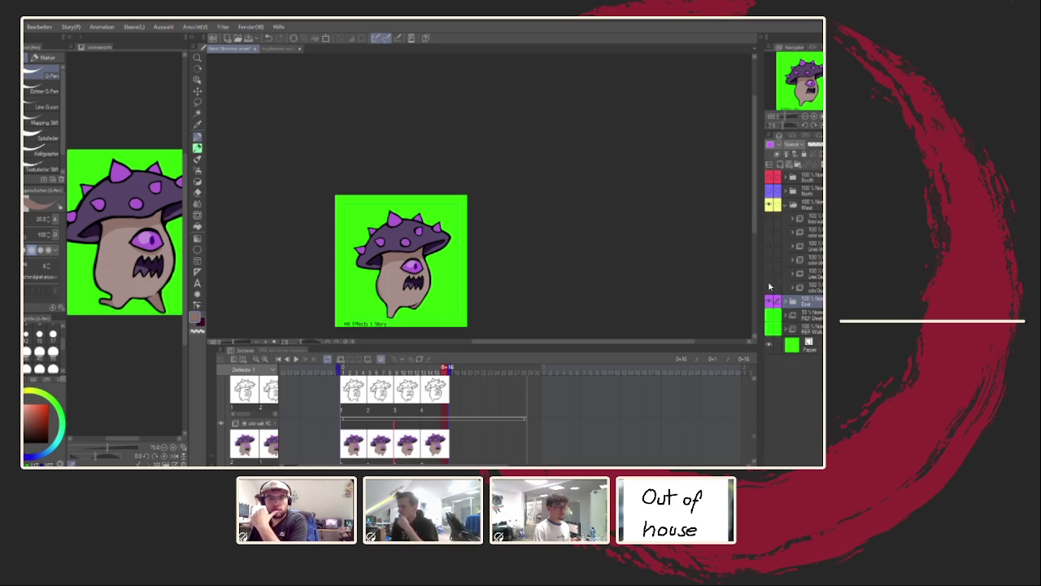
click(770, 205)
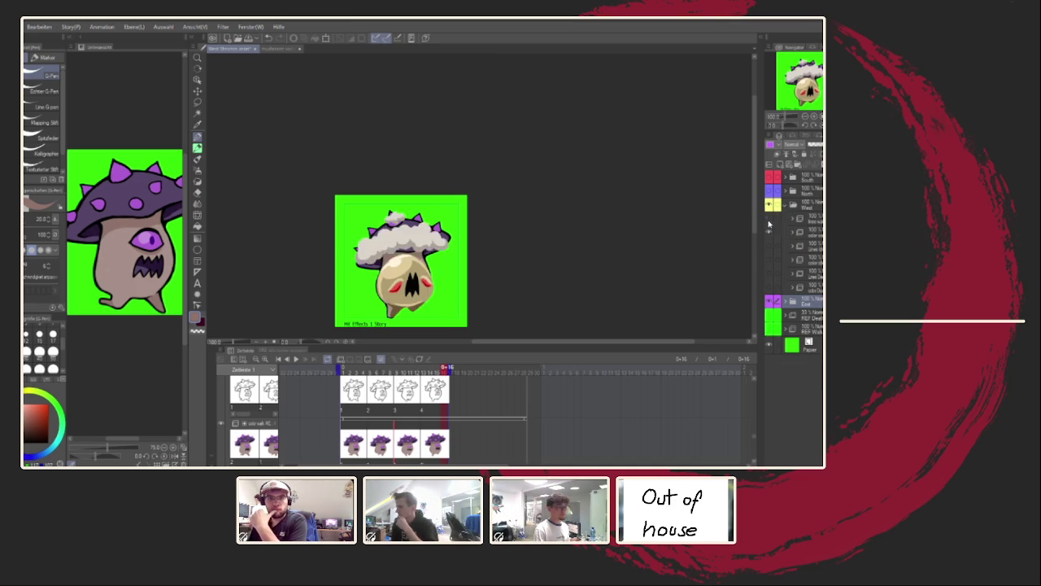
click(787, 206)
Check the North folder's ice creature and the red fire creature by toggling their visibility.
click(769, 191)
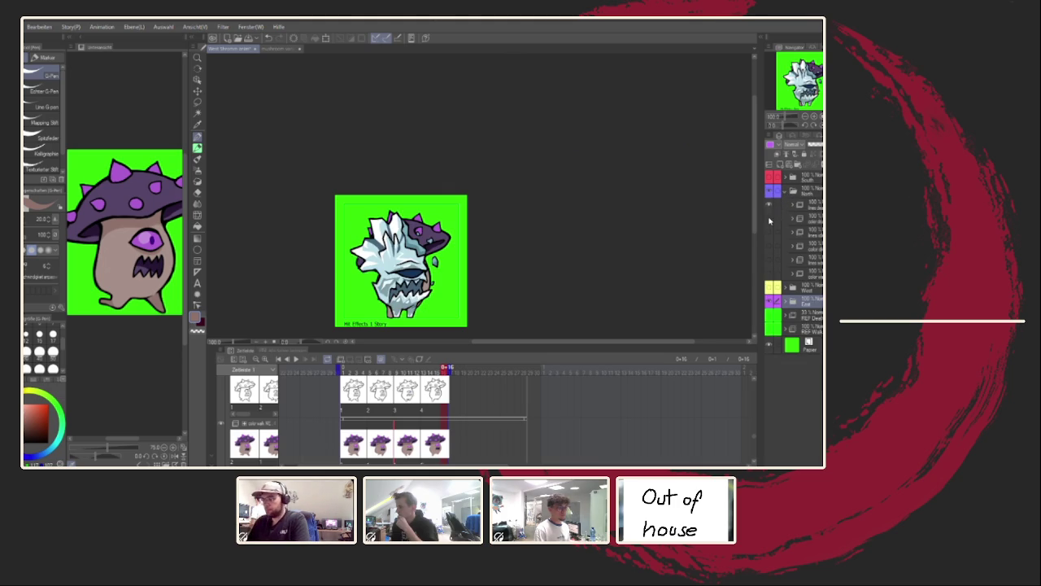
click(770, 218)
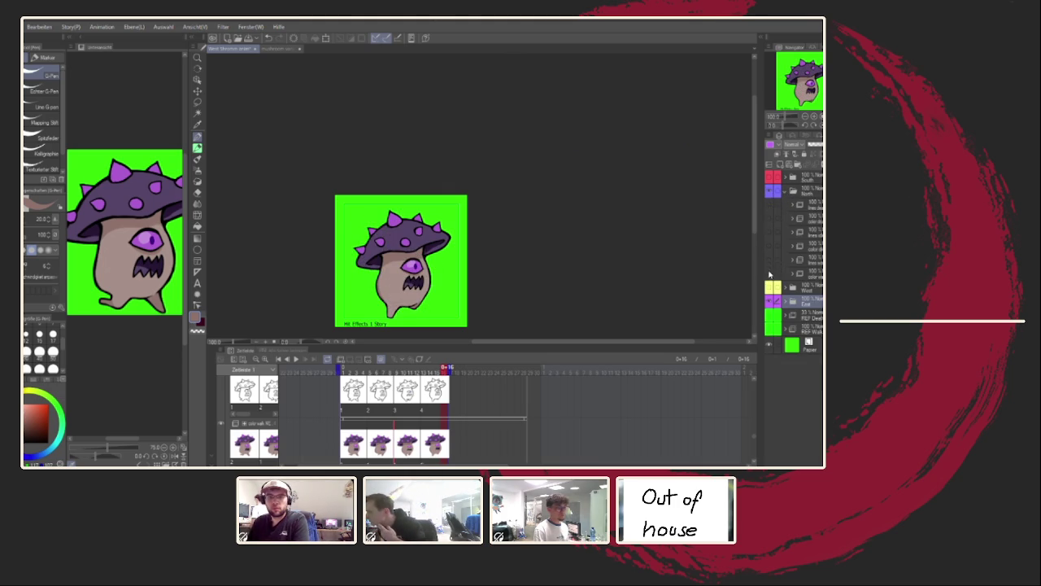
click(770, 267)
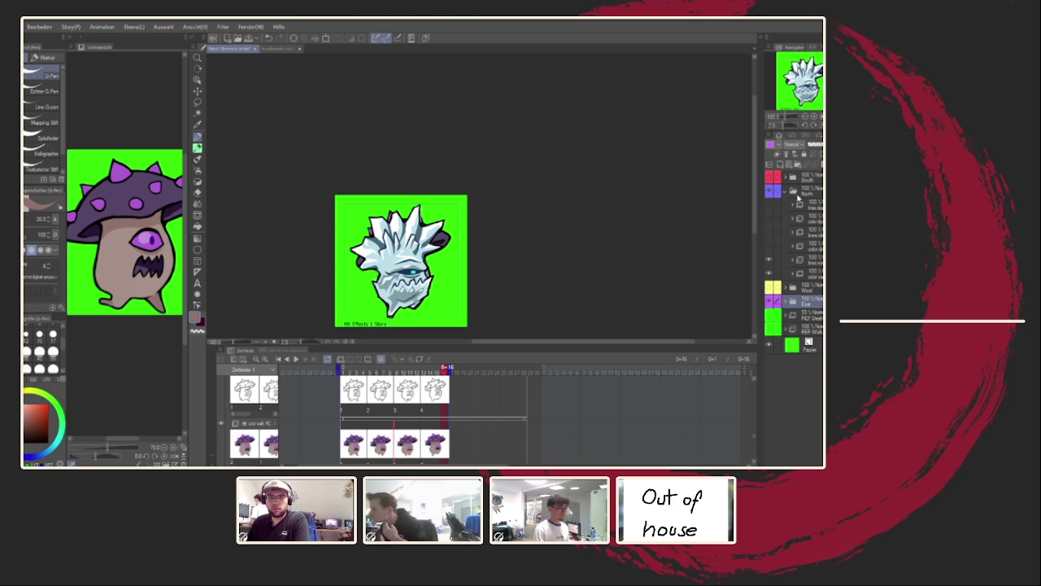
click(785, 194)
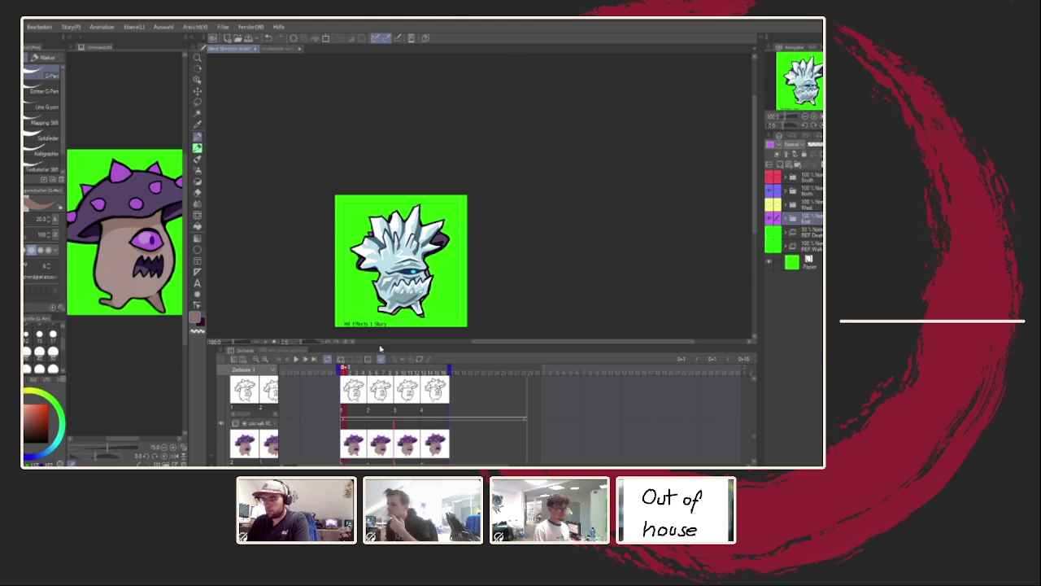
click(770, 207)
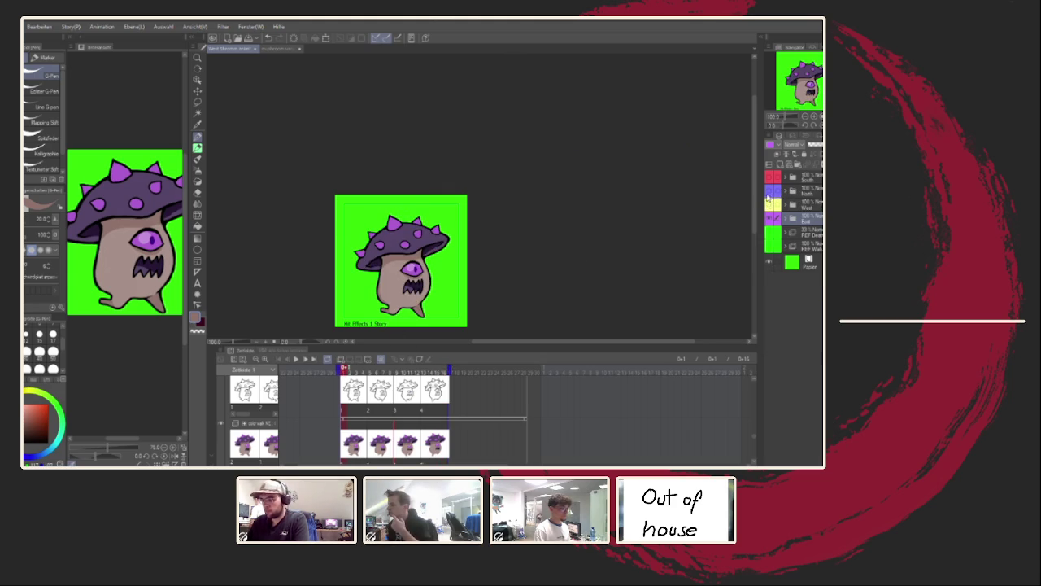
click(769, 180)
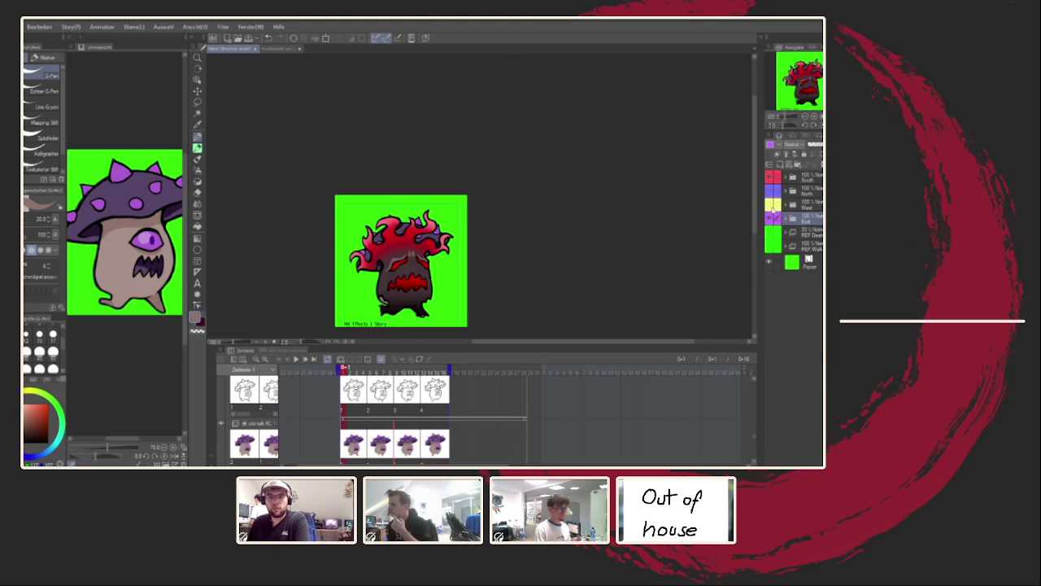
click(771, 207)
click(771, 180)
Hide the other creature folders so only the East mushroom folder is visible.
click(770, 204)
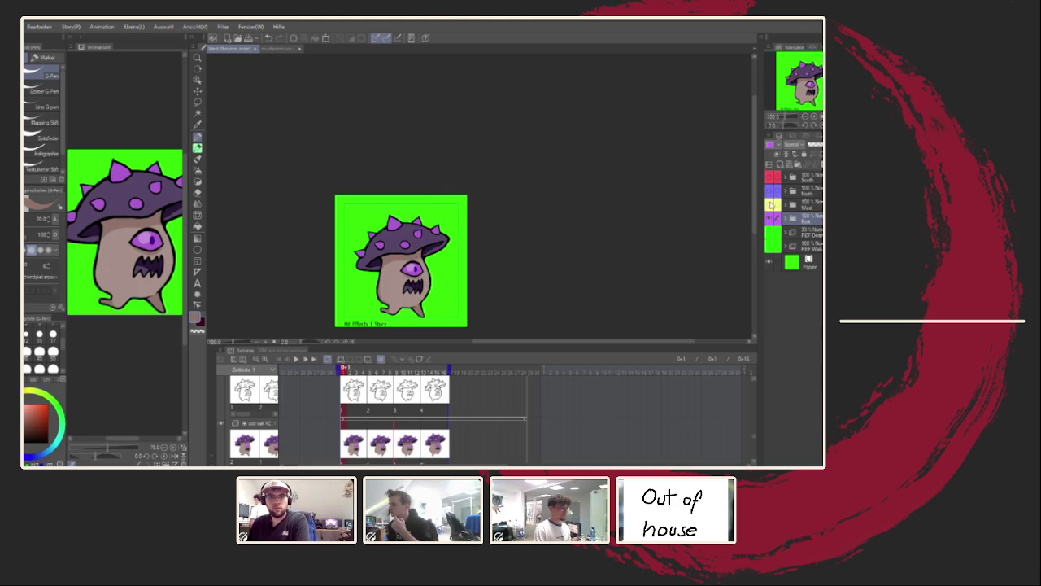
click(770, 196)
click(772, 178)
click(772, 178)
click(770, 204)
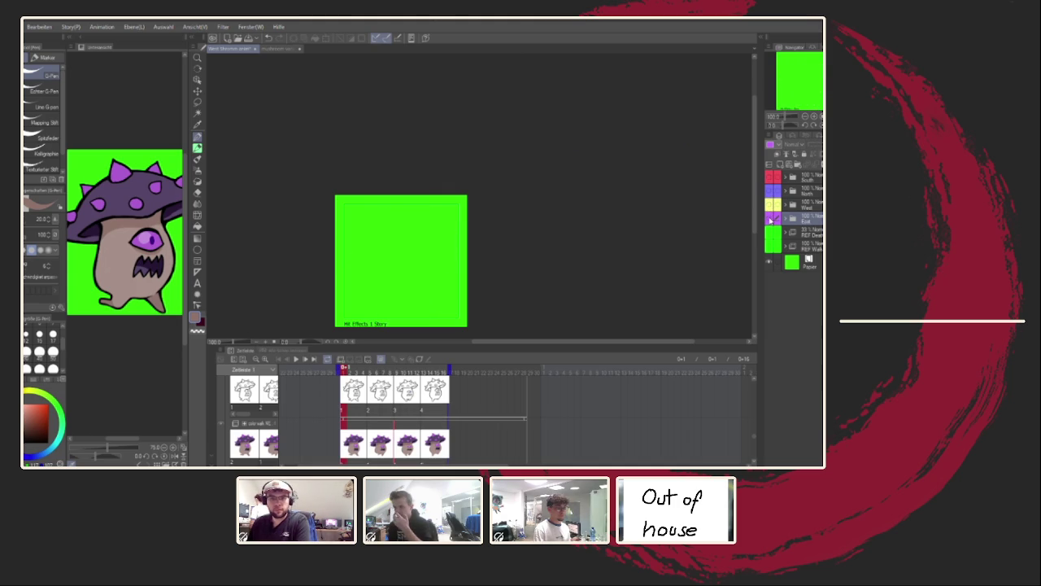
click(770, 218)
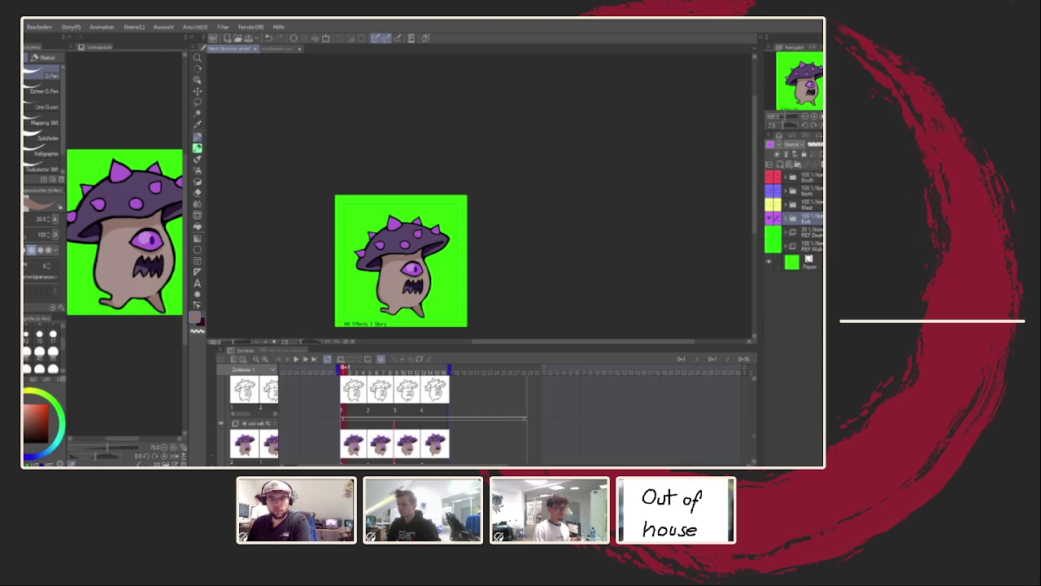
drag(531, 258, 549, 218)
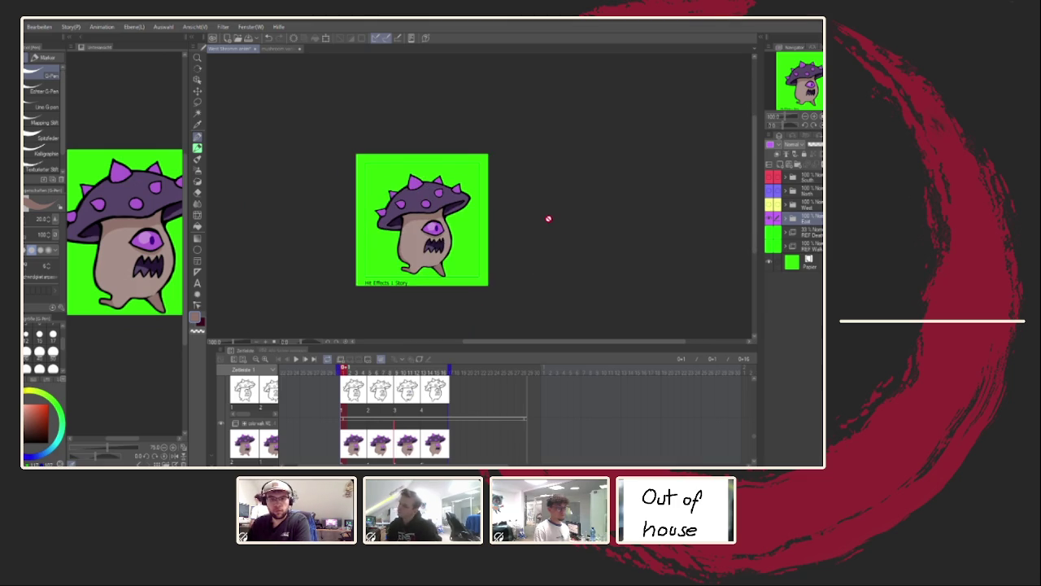
Hide the green Paper layer, zoom in, then play and stop the walk animation.
click(770, 262)
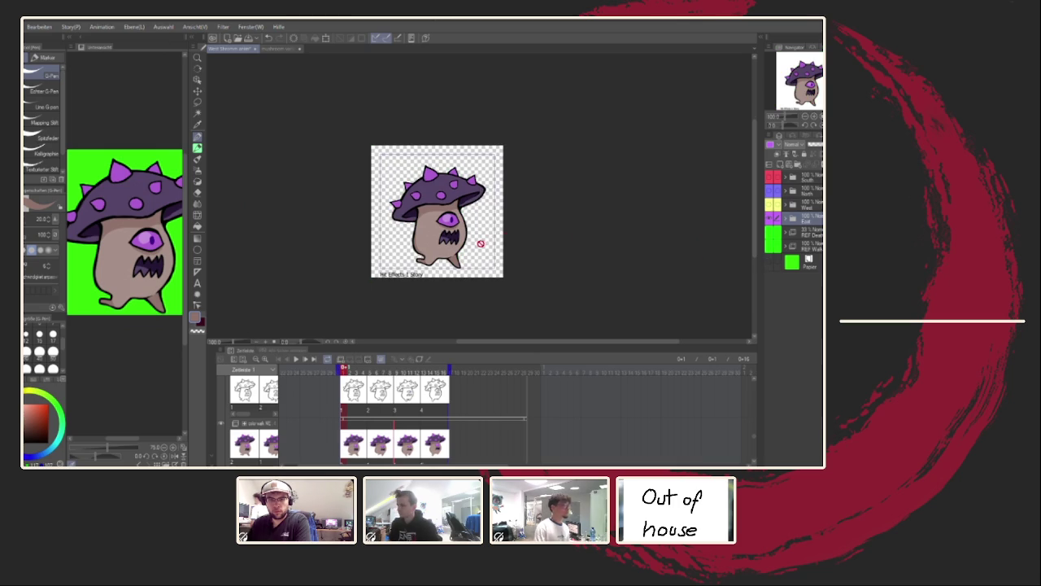
scroll(481, 243, up, 2)
click(306, 359)
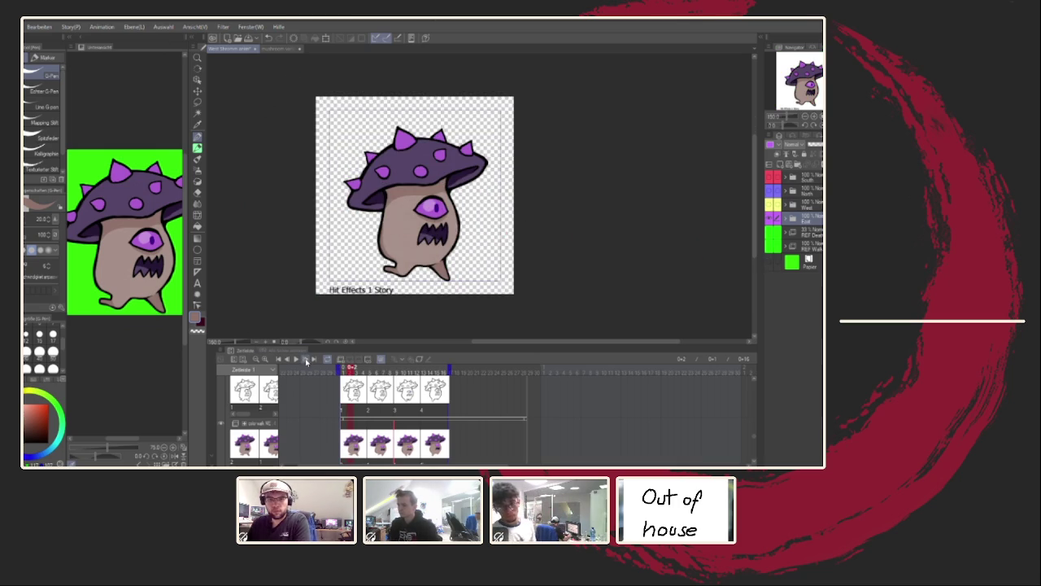
click(296, 359)
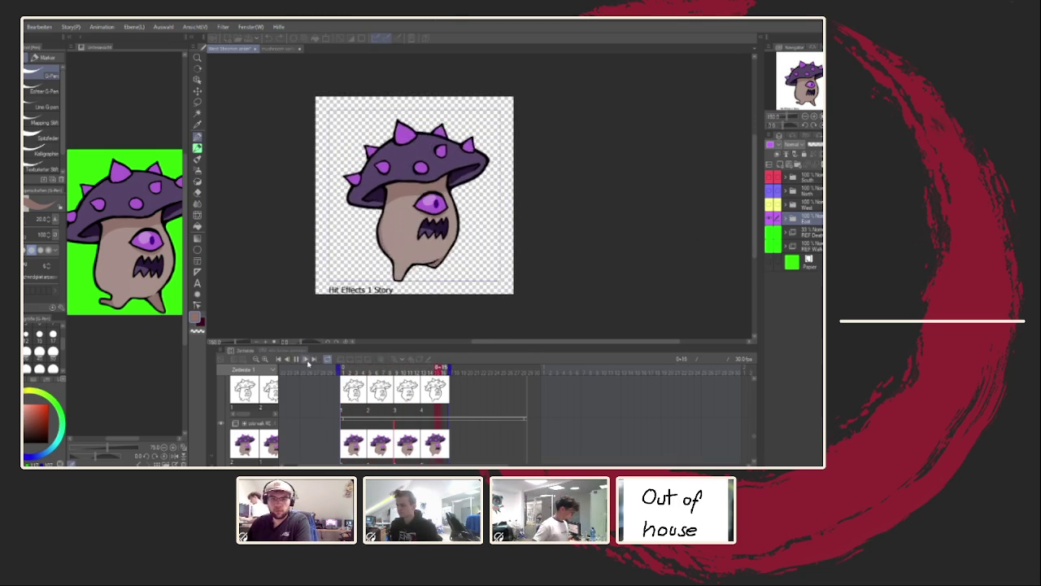
click(344, 367)
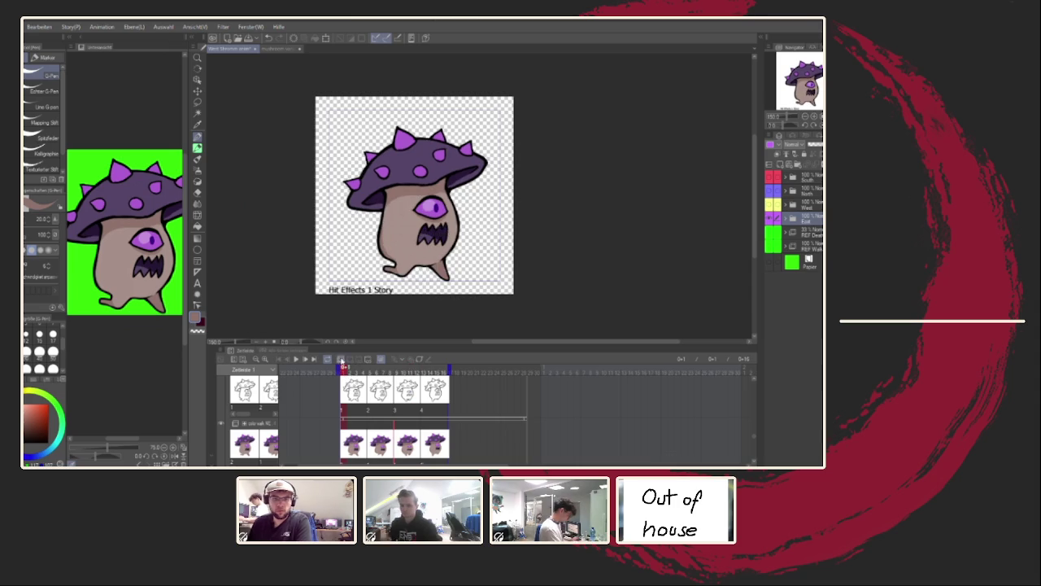
mouse_move(596, 196)
mouse_down()
mouse_move(602, 211)
mouse_move(531, 185)
mouse_up()
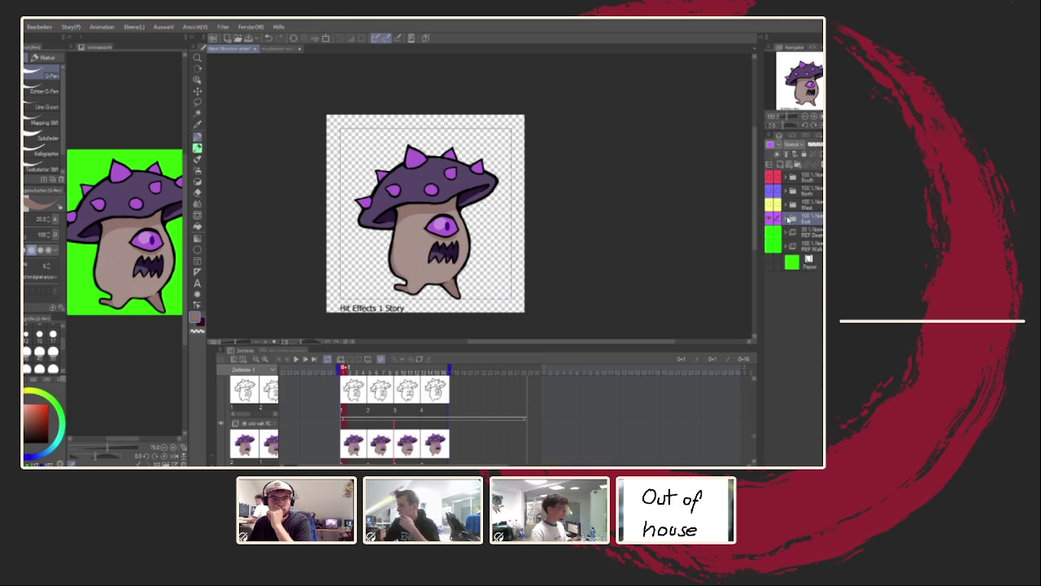
In the East folder, hide the walk layers and show the frowning eyeless mushroom's layers.
click(786, 219)
click(768, 232)
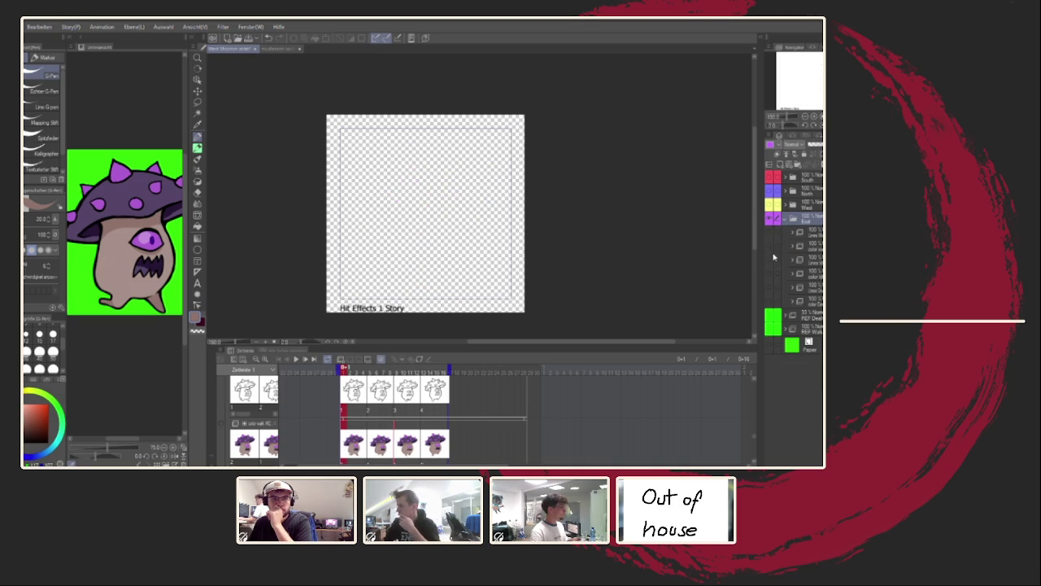
click(769, 258)
click(770, 273)
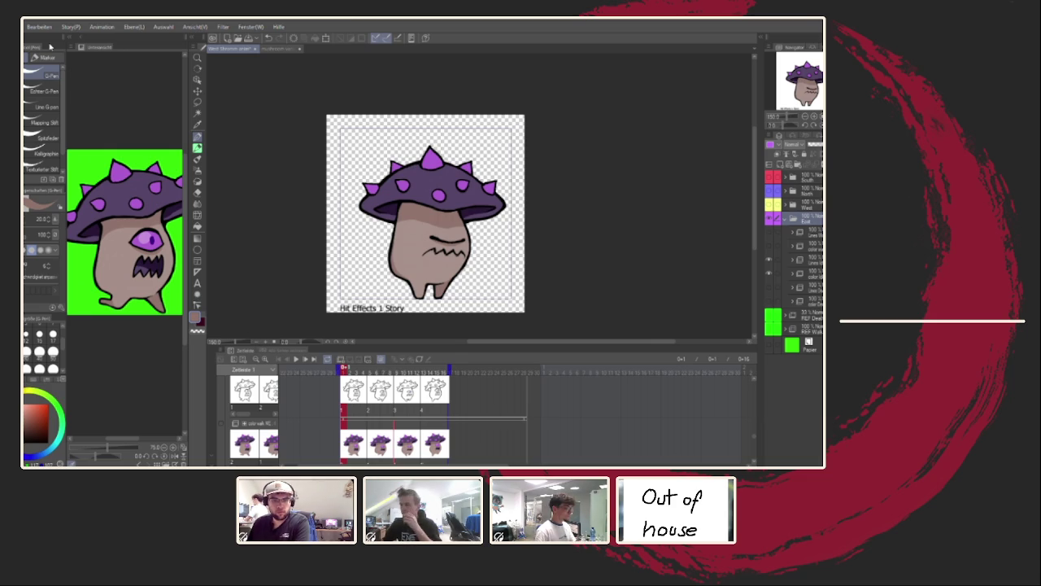
Step through frames 14, 11 and 14 of the new pose, then hide its layers.
scroll(435, 423, up, 2)
click(432, 401)
scroll(432, 401, down, 1)
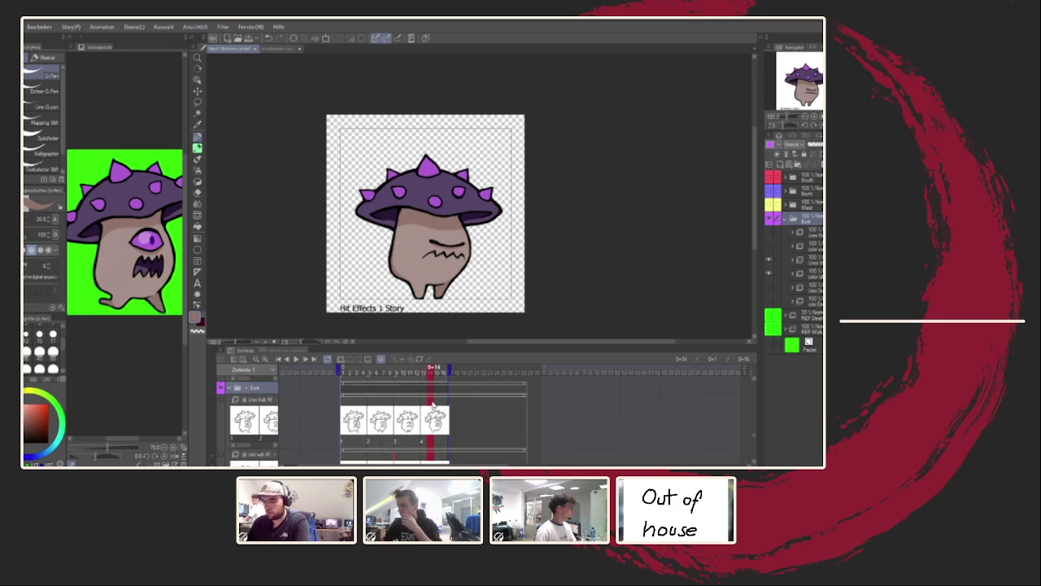
click(415, 406)
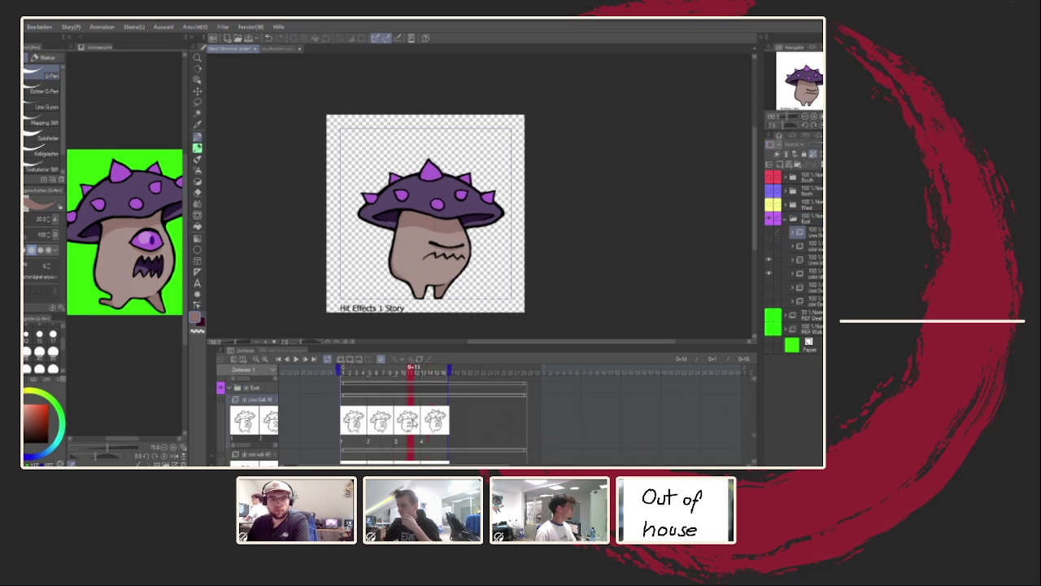
click(432, 378)
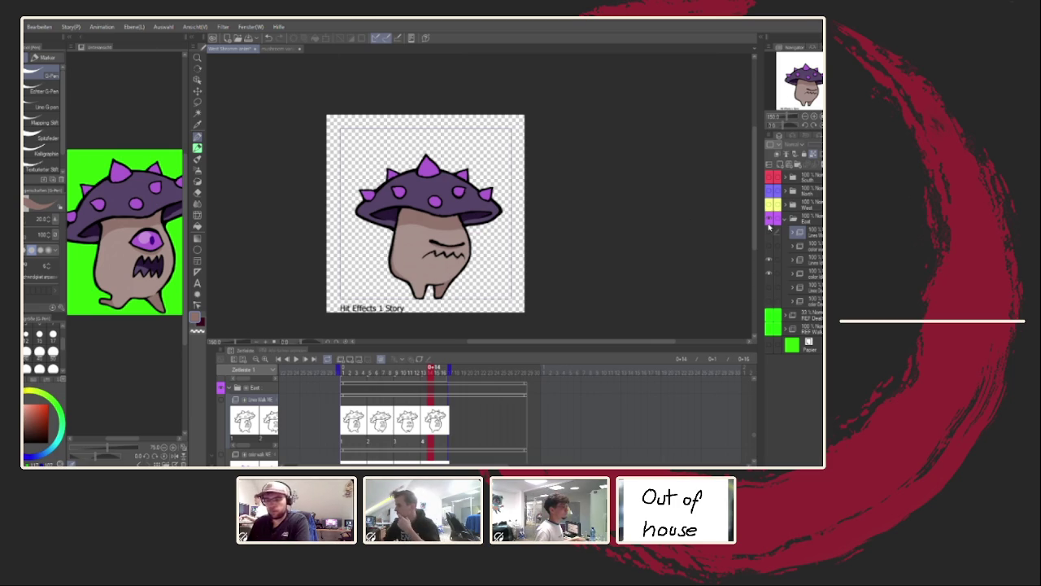
click(767, 221)
Show the collapsed death-pose layers and scrub from frame 1 through the collapse animation.
drag(768, 259, 769, 277)
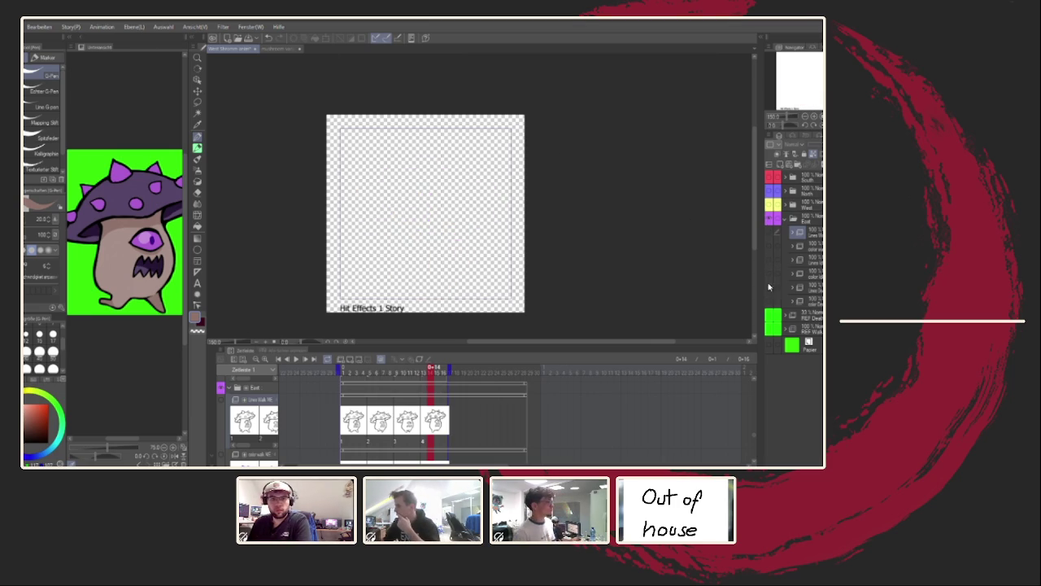
click(768, 301)
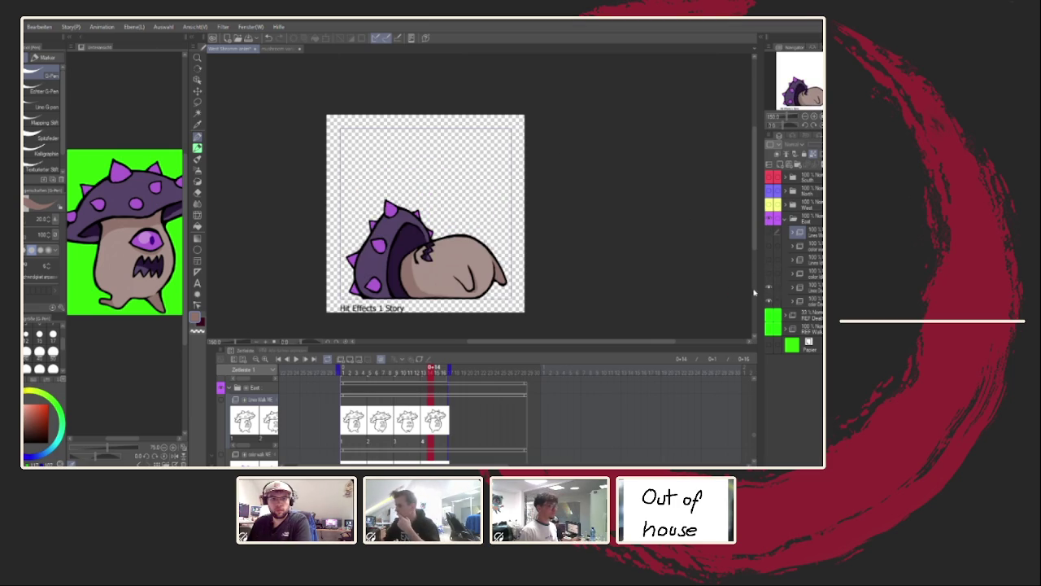
click(343, 372)
drag(344, 375, 440, 378)
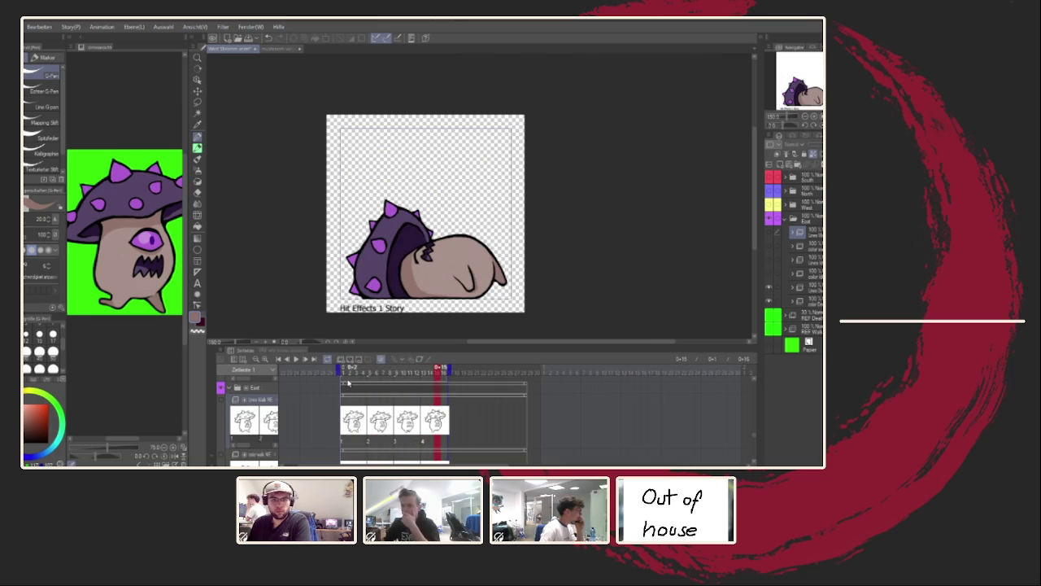
scroll(460, 285, up, 1)
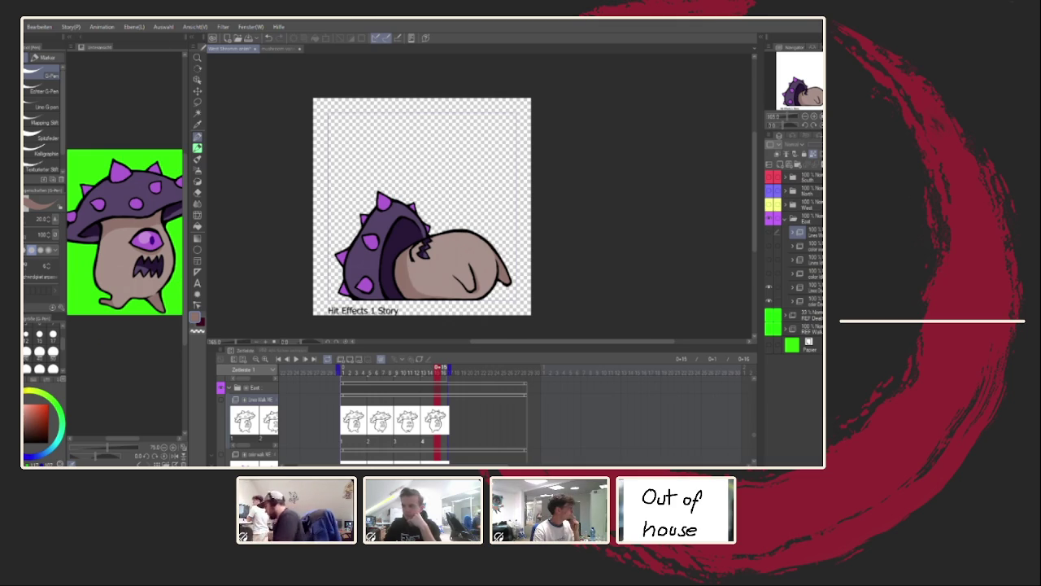
drag(435, 104, 432, 113)
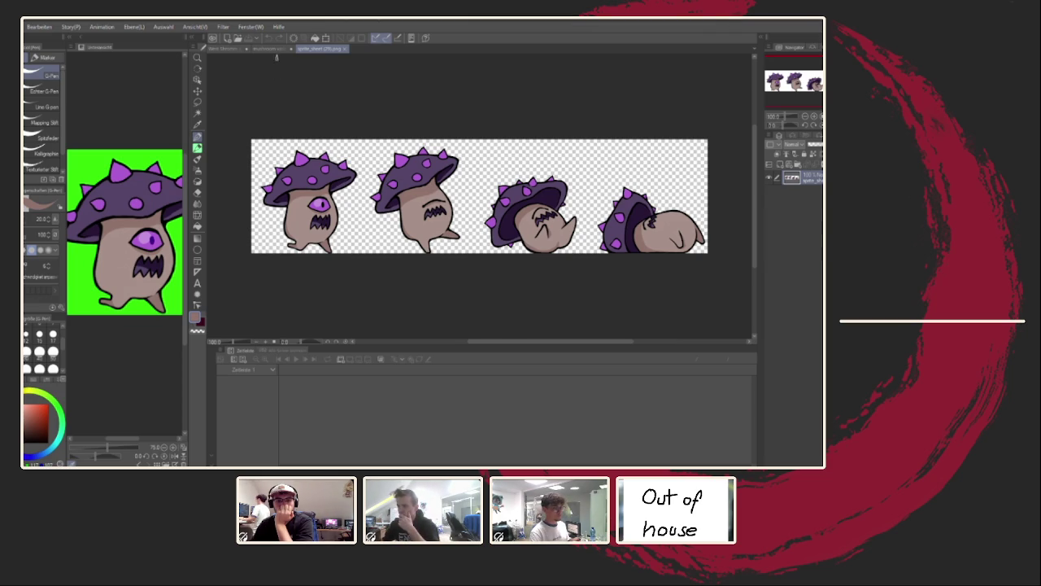
Return to Hit Effects 1 Story, close the sprite sheet, and play the animation.
click(277, 54)
click(299, 53)
click(231, 48)
click(344, 50)
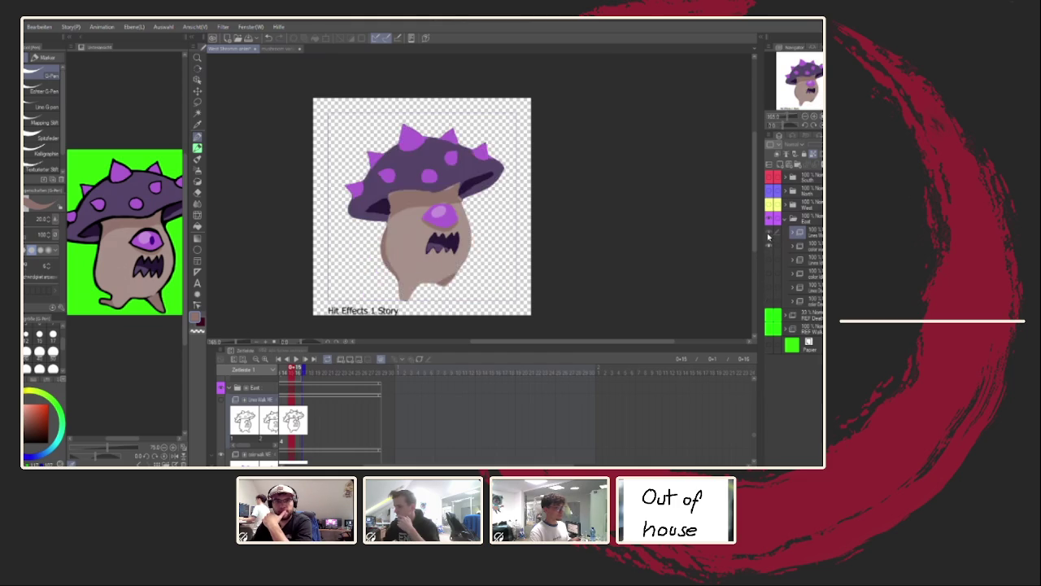
click(298, 359)
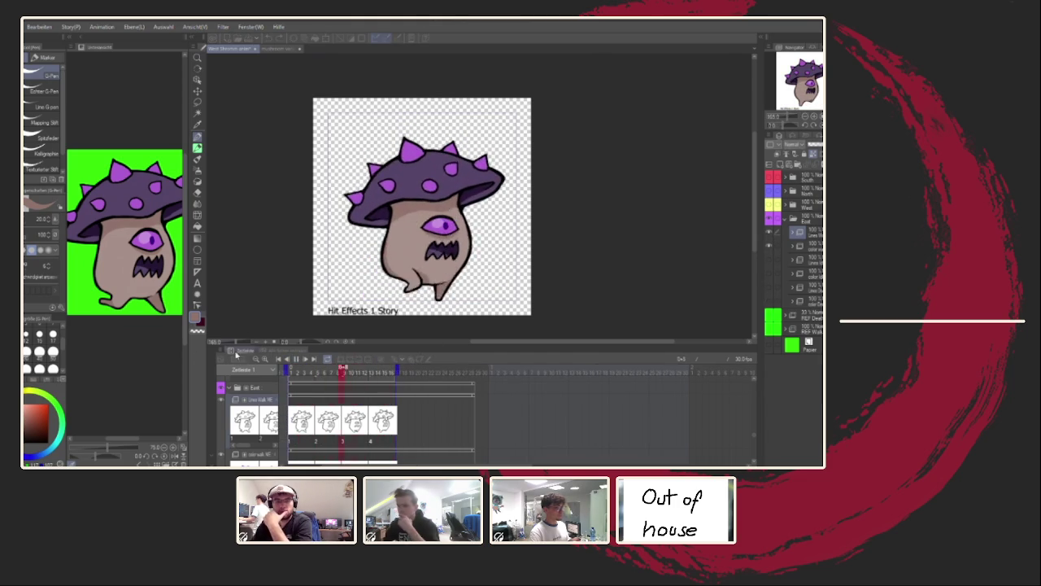
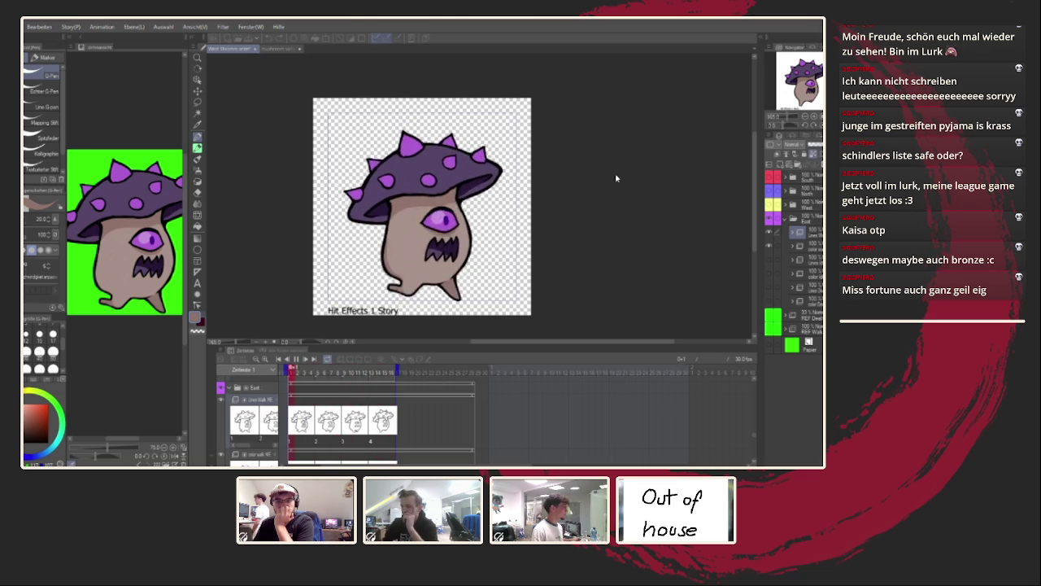
Show the death animation layer and hide the living purple mushroom layer.
key(ctrl+plus)
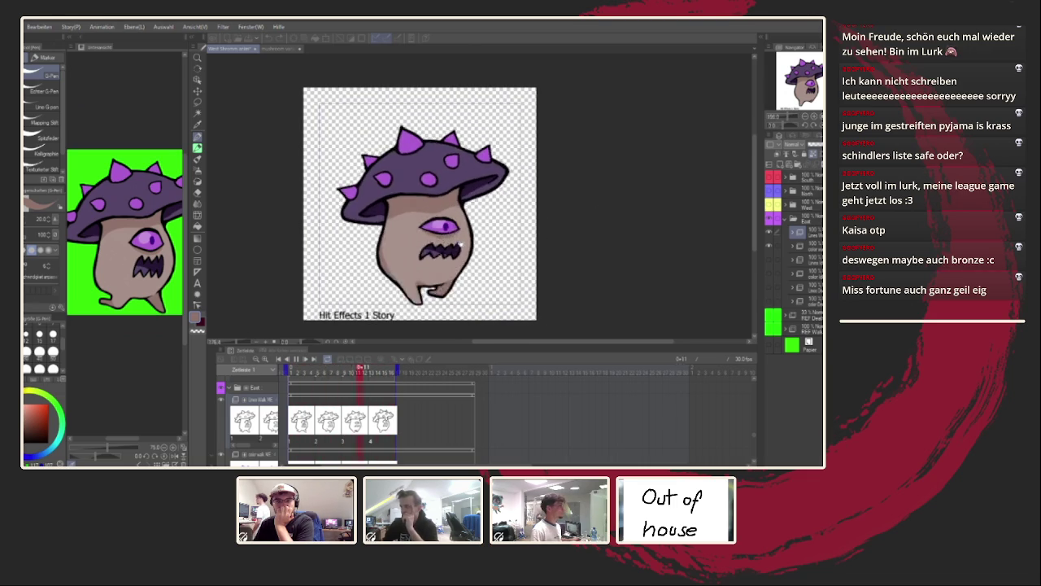
click(769, 205)
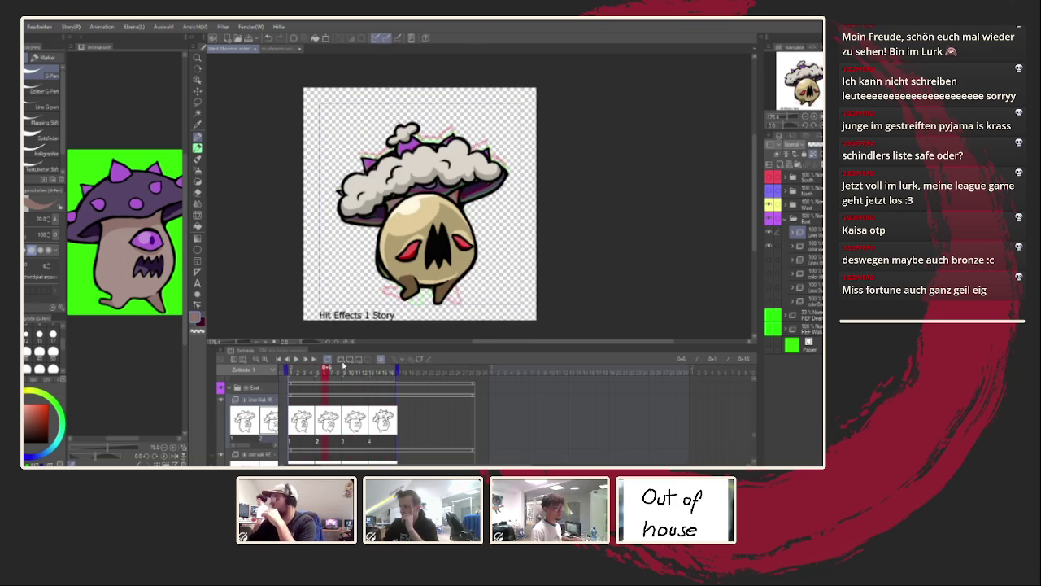
click(771, 218)
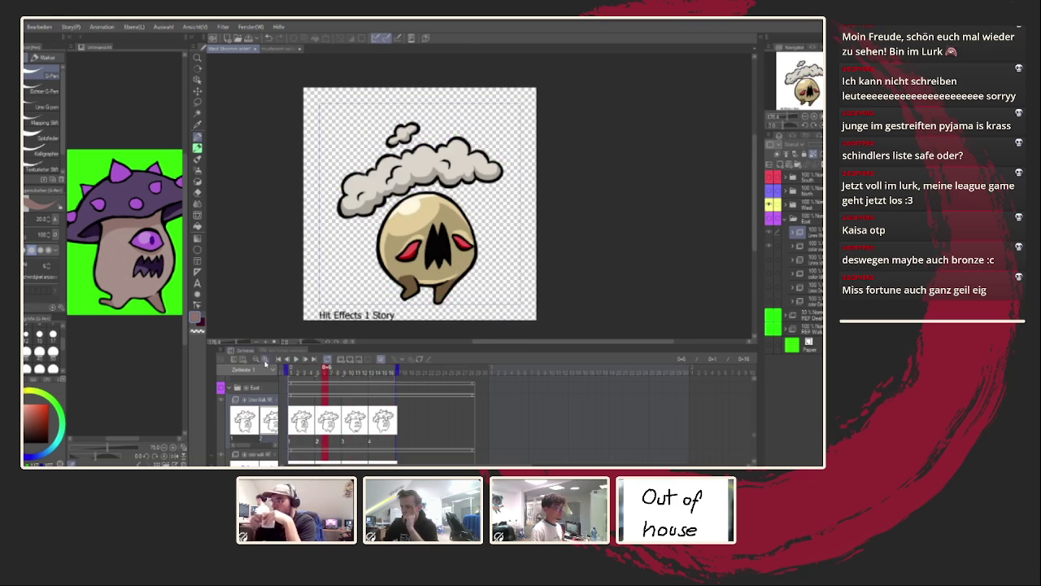
Play the four-cel smoke-cloud death animation in a loop.
click(294, 360)
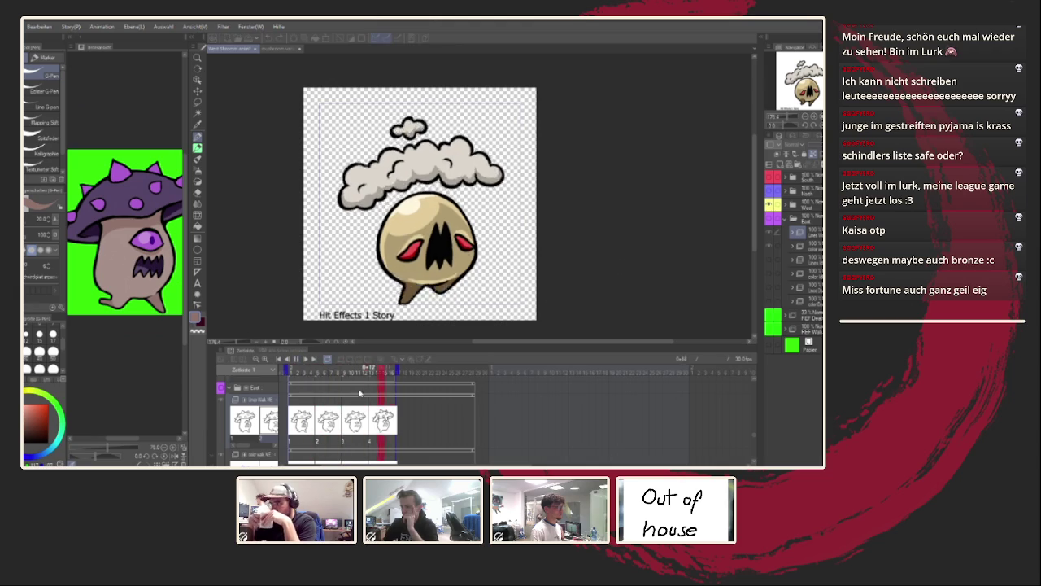
scroll(355, 425, down, 1)
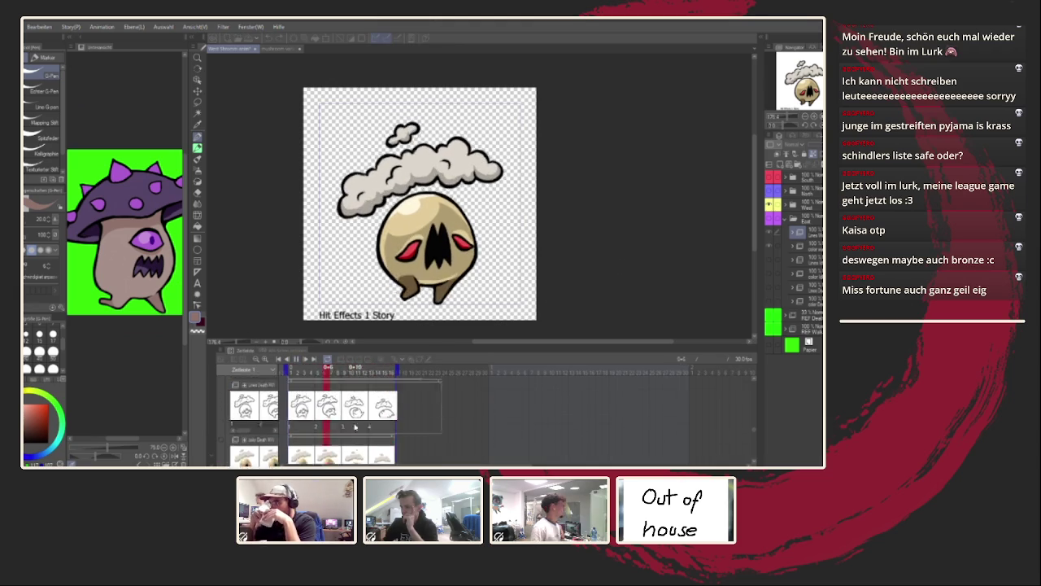
scroll(354, 425, down, 2)
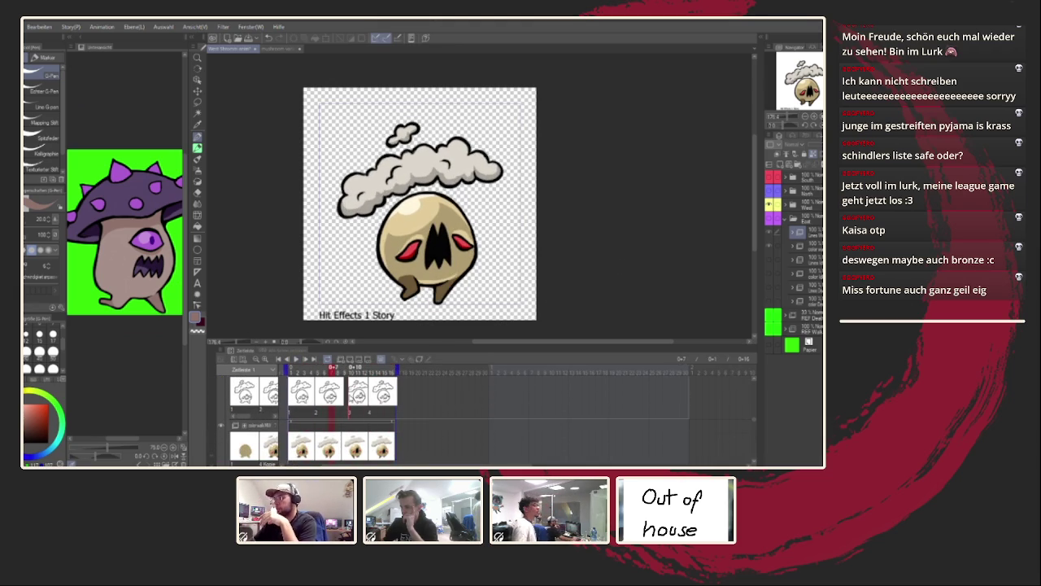
click(301, 363)
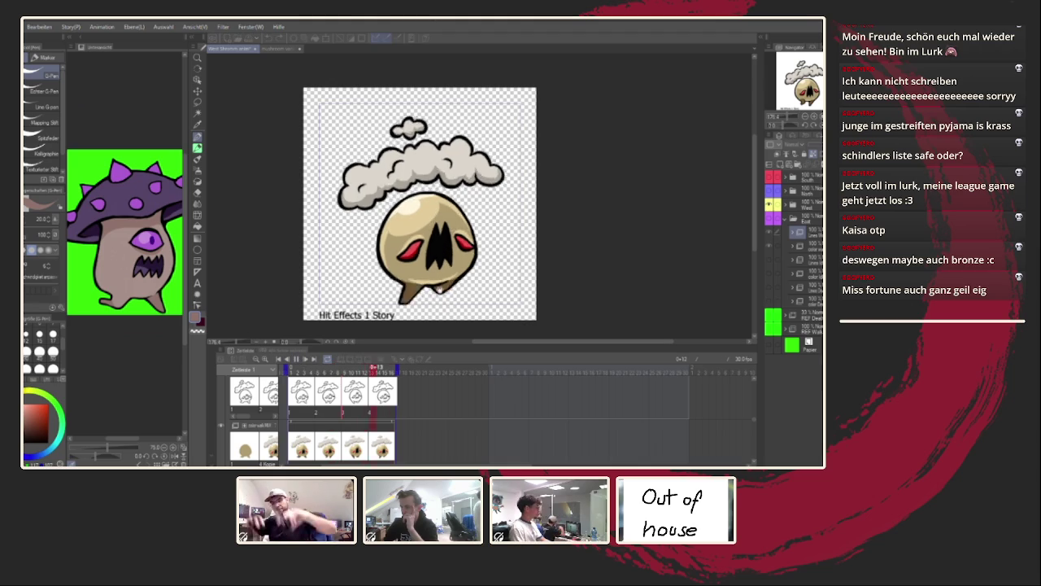
scroll(509, 261, down, 2)
scroll(509, 262, down, 1)
scroll(508, 262, up, 2)
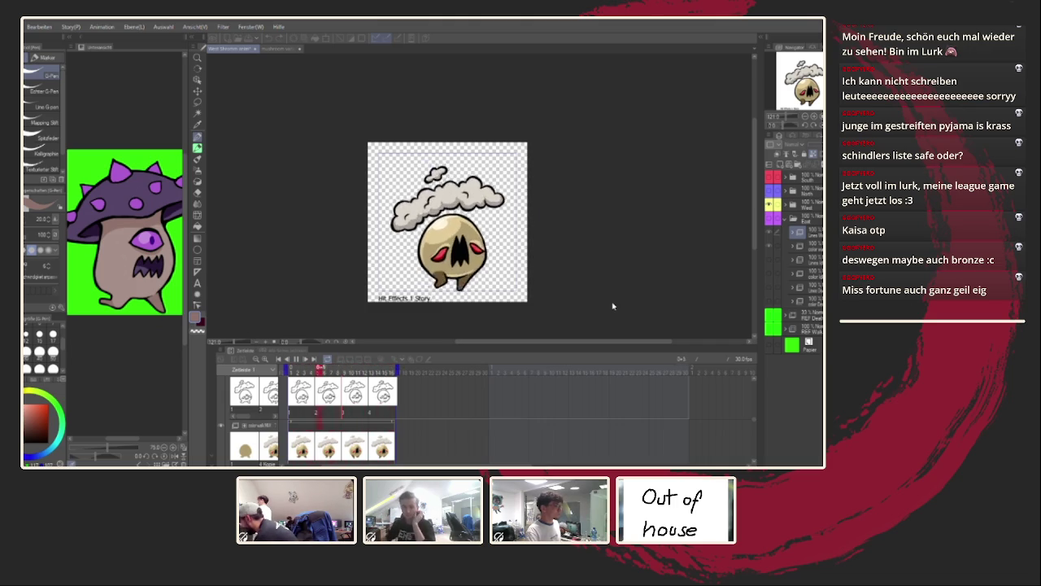
Recentre the mushroom, stop playback on frame 16, then step back to frame 14.
scroll(530, 249, up, 1)
scroll(530, 249, up, 1)
drag(549, 230, 580, 218)
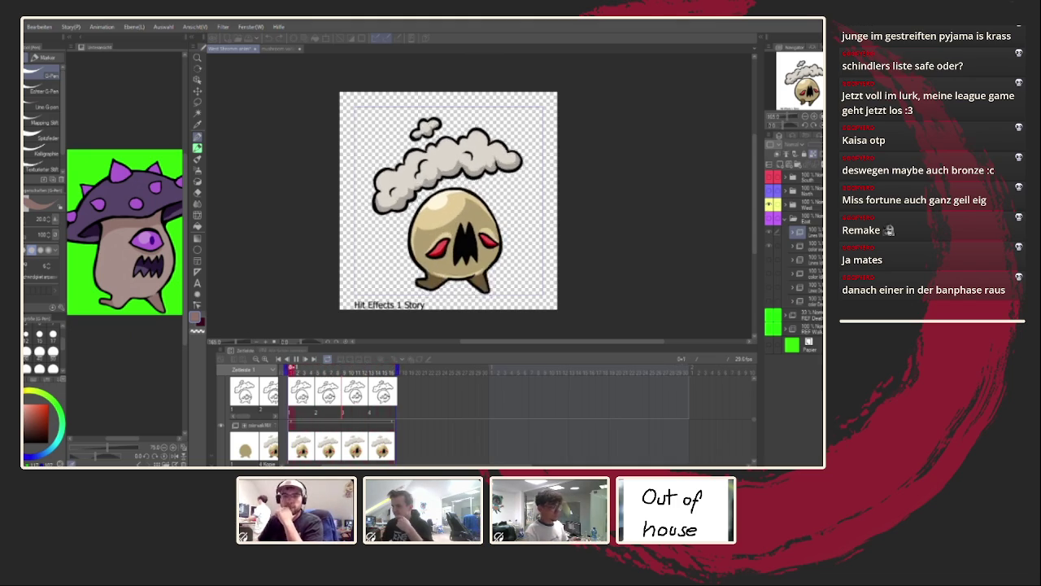
click(390, 373)
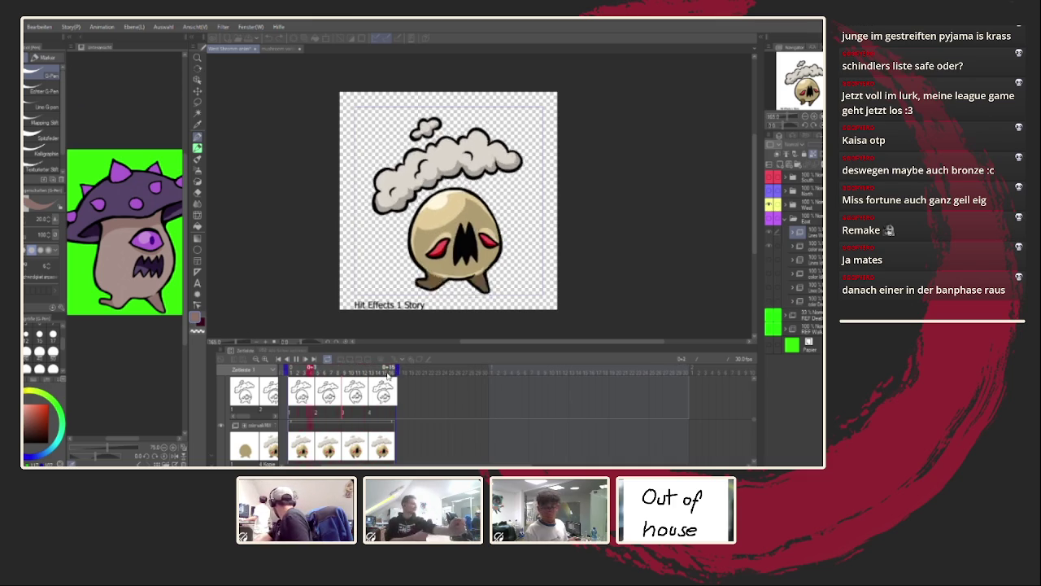
drag(389, 372, 384, 375)
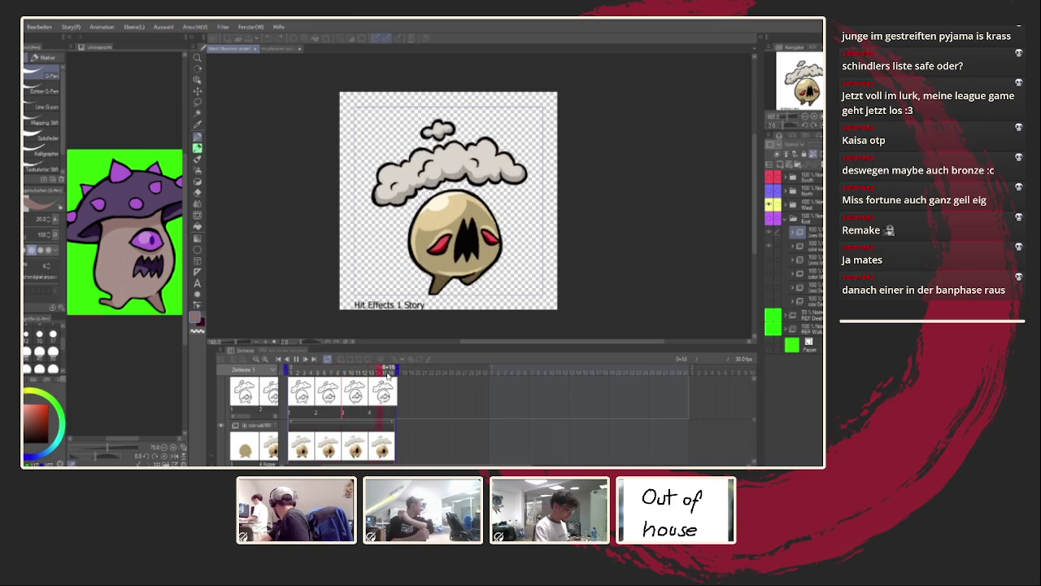